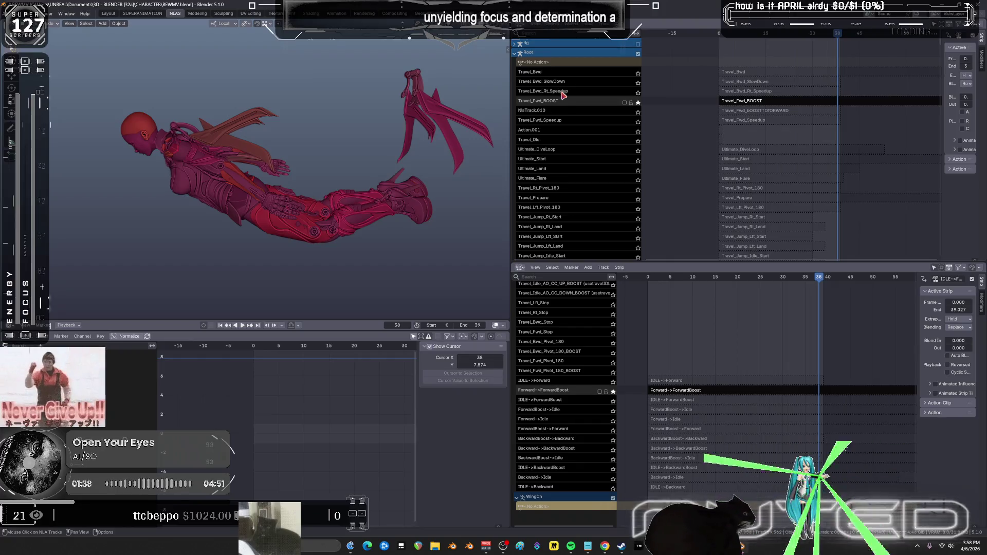
- Preview frame 10 and rename the Travel_Fwd_Speedup strip to Forward->ForwardBoost.001
click(751, 120)
mouse_move(761, 36)
mouse_down()
mouse_move(754, 42)
mouse_move(838, 44)
mouse_up()
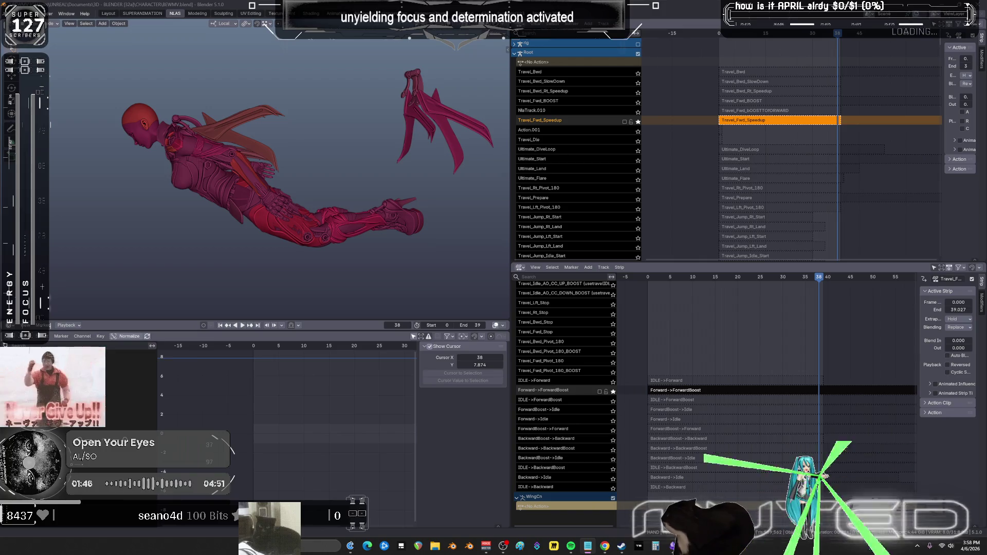
key(F2)
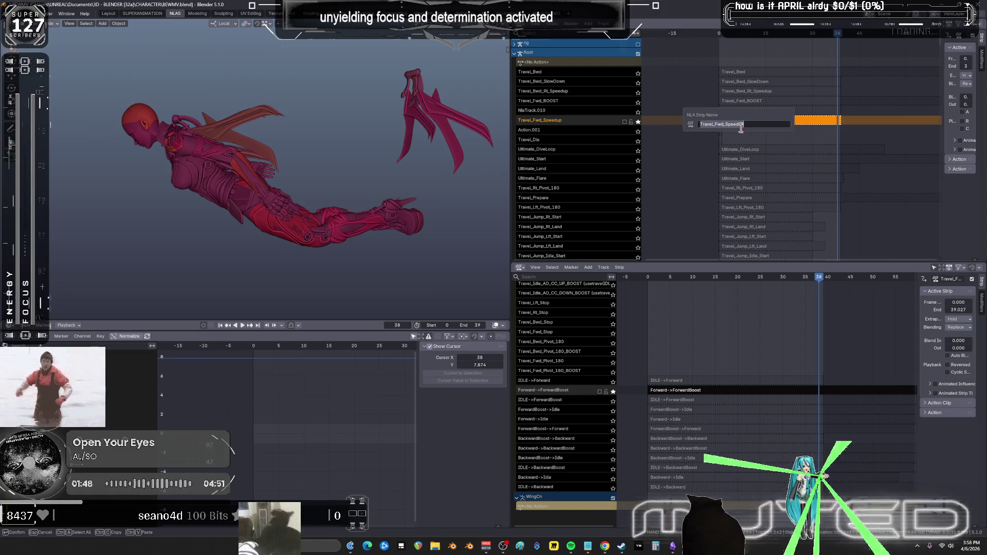
text(Forward->ForwardBoost)
key(Return)
- Rename the Travel_Fwd_Speedup track to Forward->ForwardBoost
double_click(535, 118)
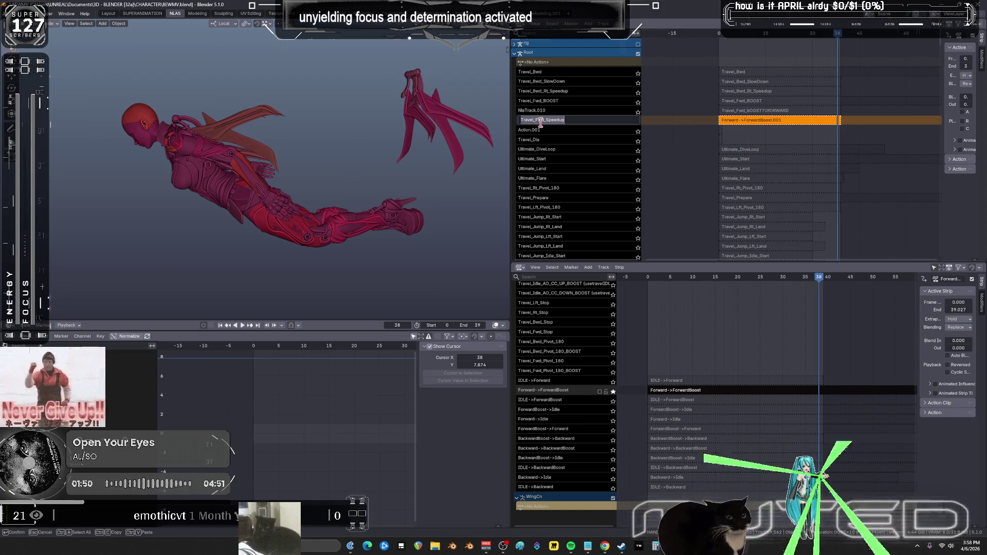
text(Forward->ForwardBoost)
key(Return)
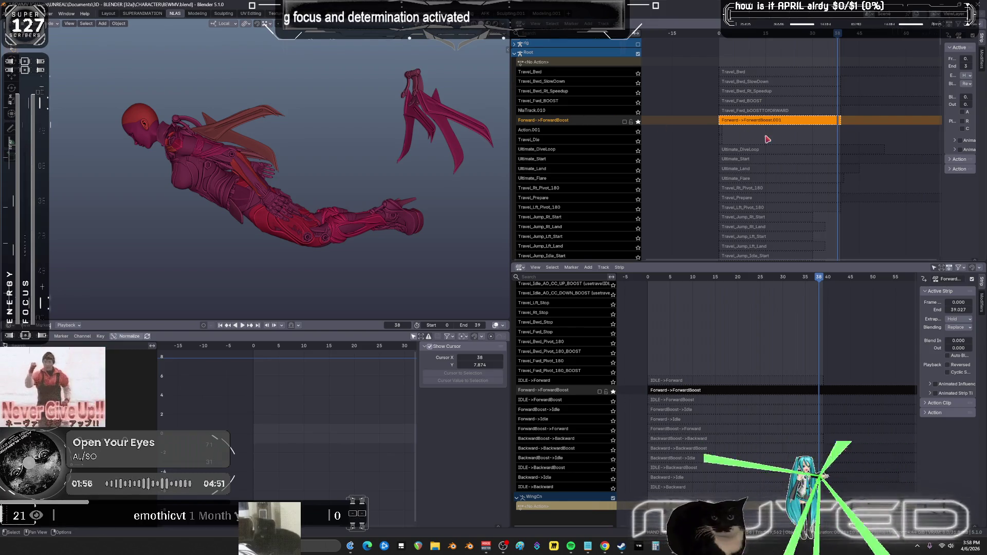
mouse_move(775, 184)
middle_down()
mouse_move(699, 168)
mouse_move(731, 42)
mouse_move(750, 200)
mouse_move(737, 89)
middle_up()
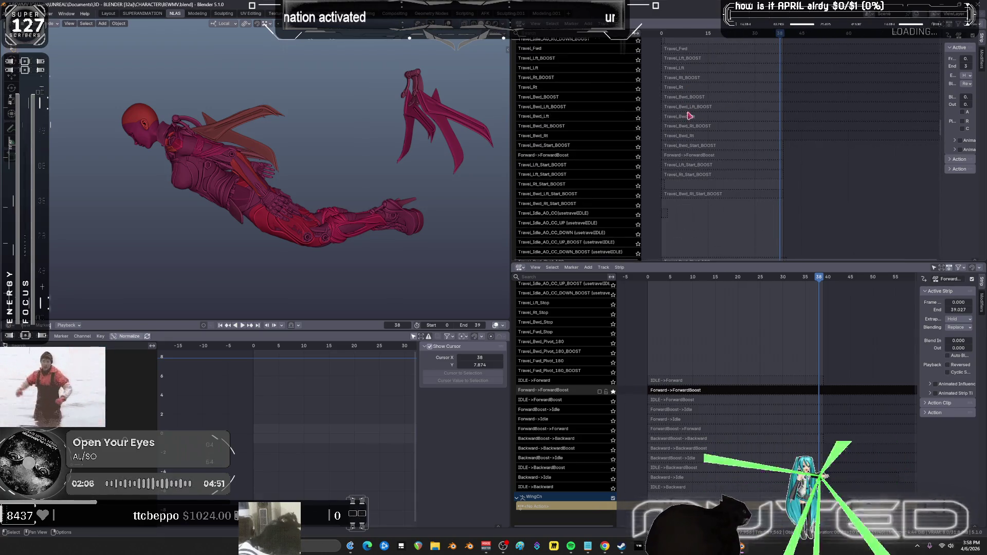
- Make the Forward->ForwardBoost strip and track active and play it back once
click(707, 156)
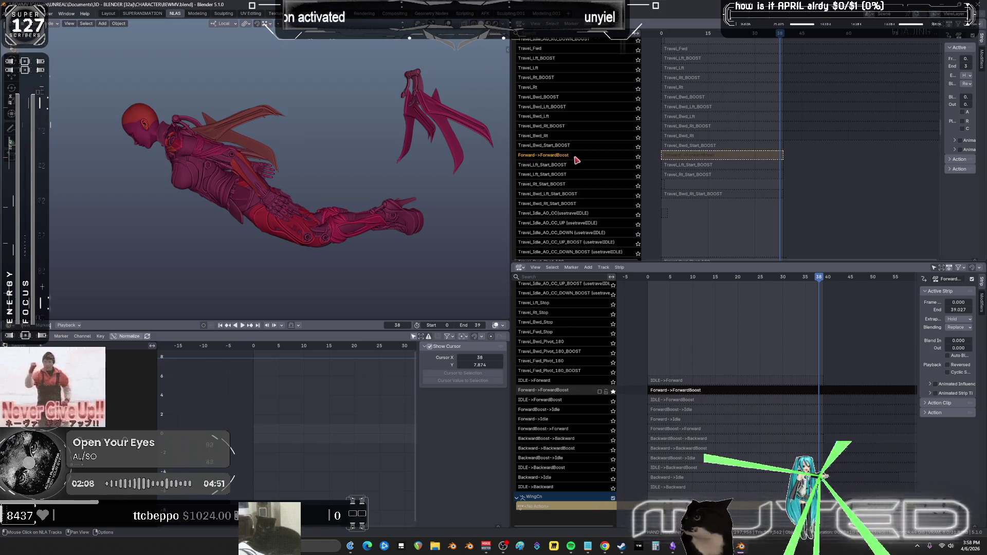
click(566, 157)
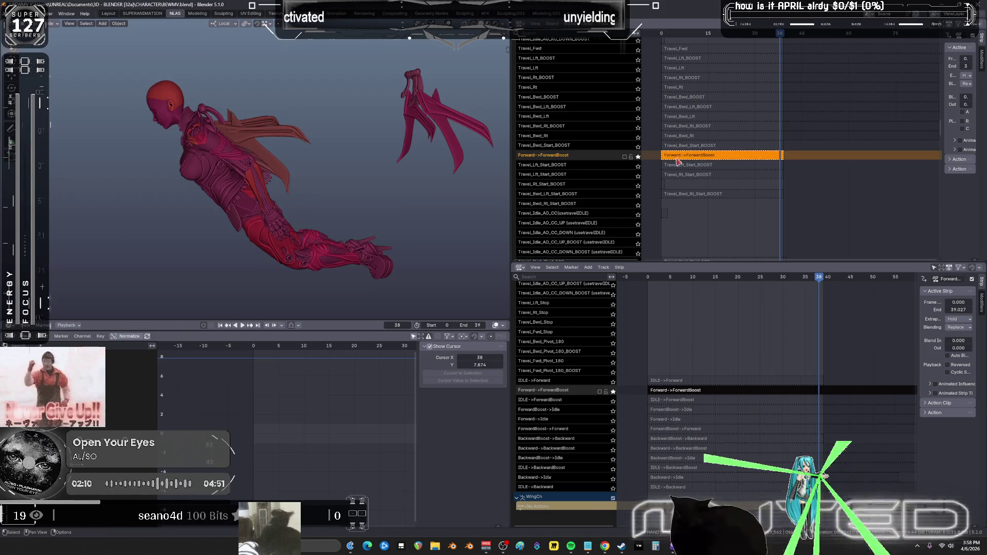
key(space)
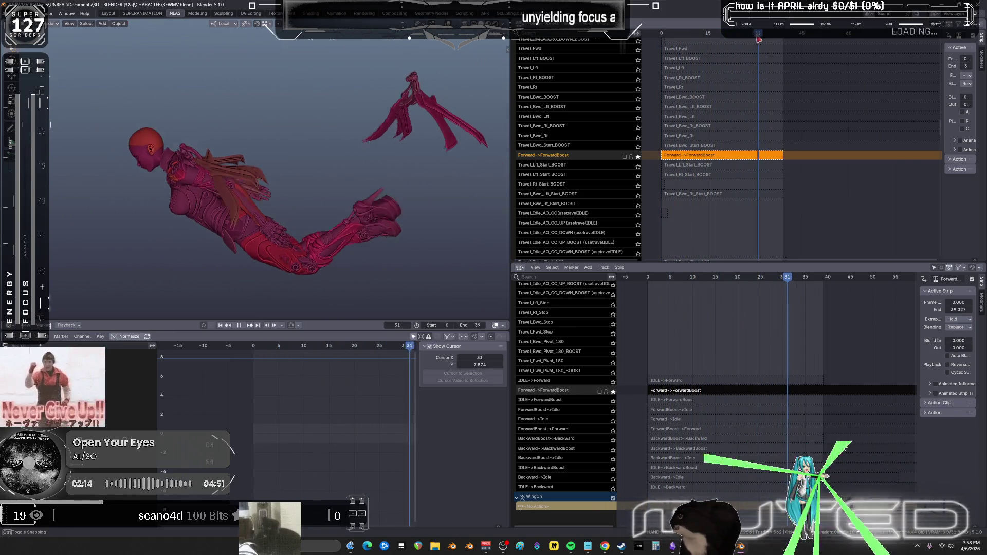
key(space)
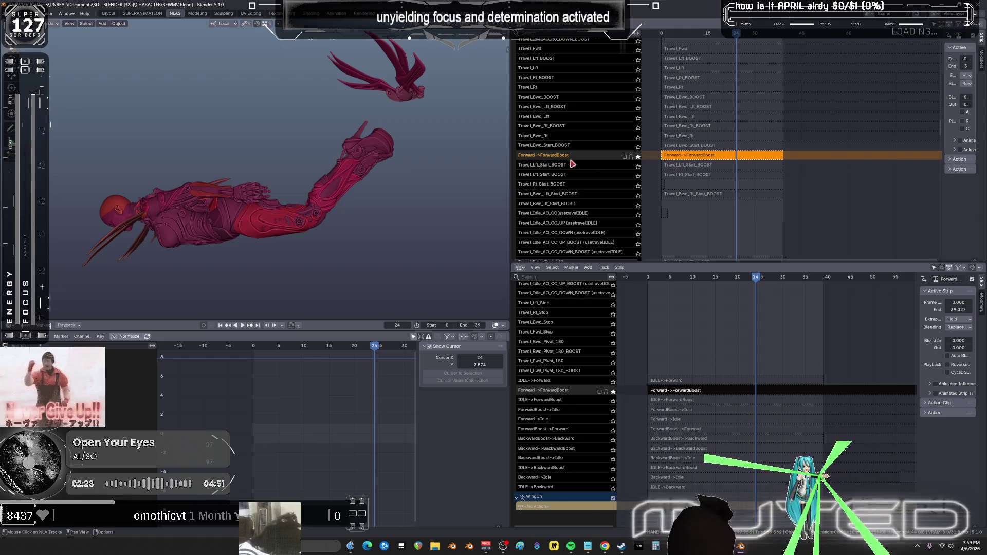
- Solo the IDLE->ForwardBoost track and play its animation
click(558, 146)
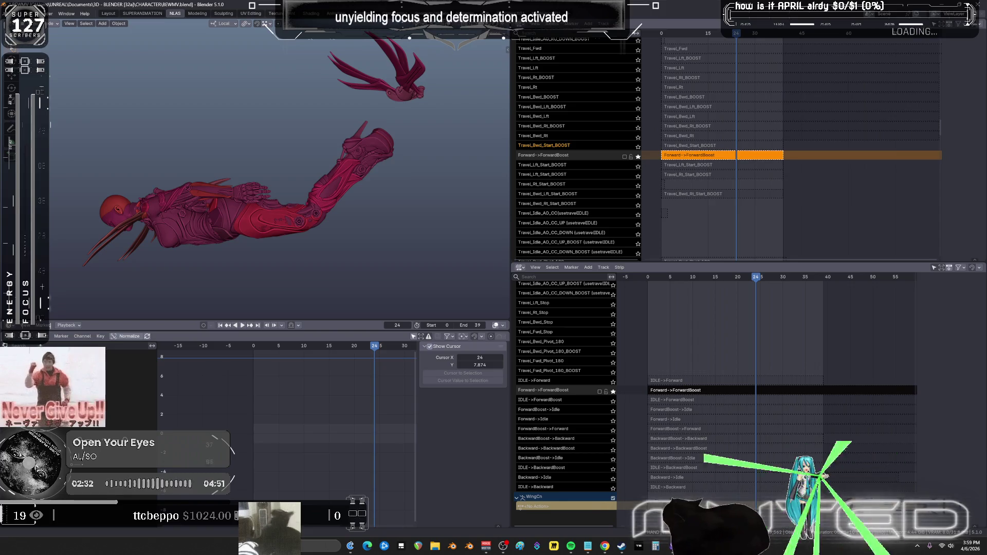
scroll(566, 129, down, 5)
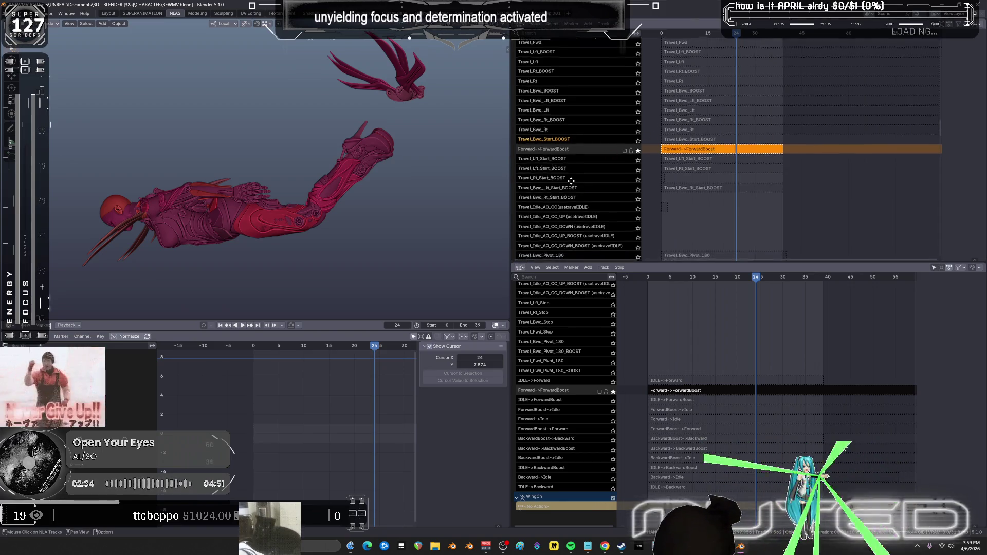
mouse_move(565, 130)
middle_down()
mouse_move(565, 36)
mouse_move(562, 236)
mouse_move(569, 187)
mouse_move(559, 192)
middle_up()
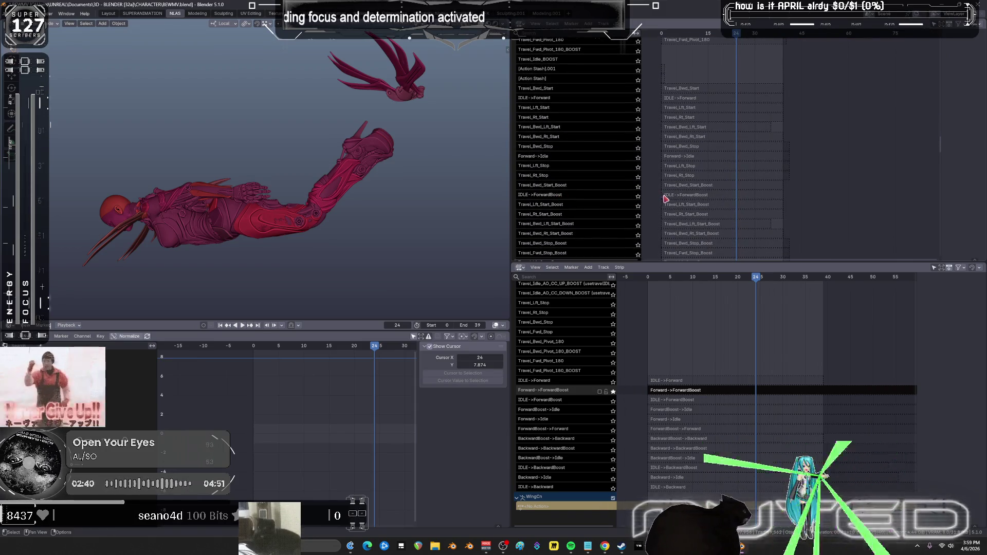
click(638, 197)
key(space)
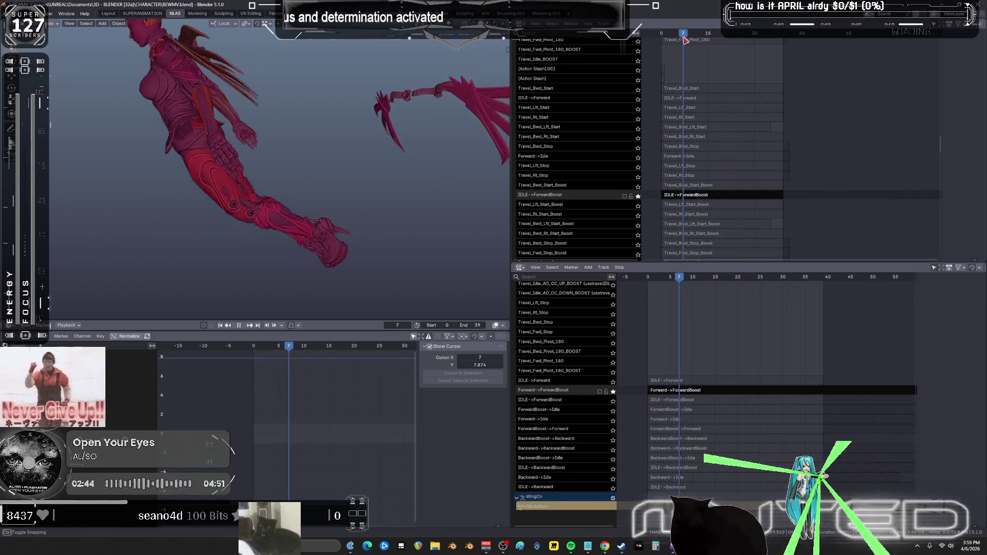
key(space)
- Tweak the Forward->ForwardBoost strip at frame 10, exit tweak mode, and replay
scroll(581, 164, up, 6)
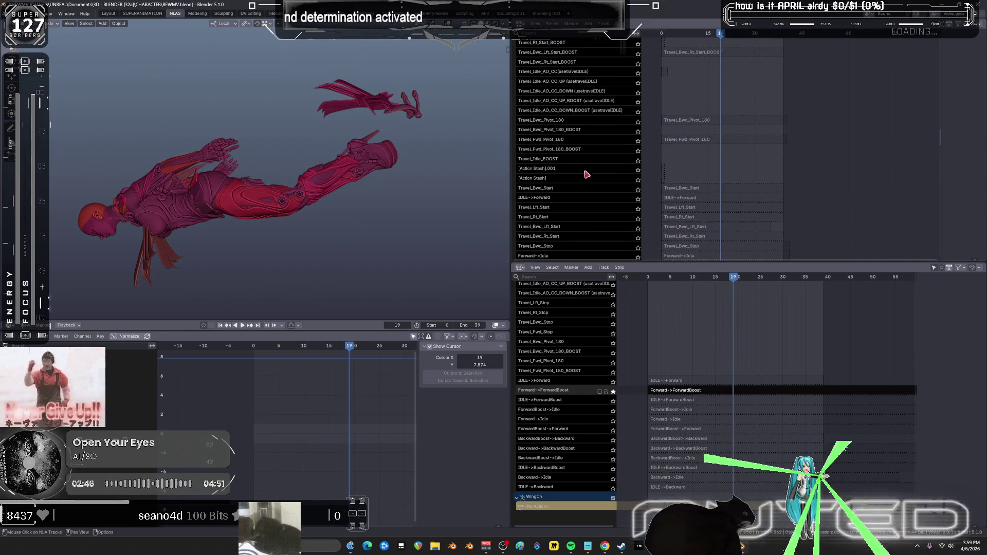
scroll(589, 186, up, 2)
click(662, 139)
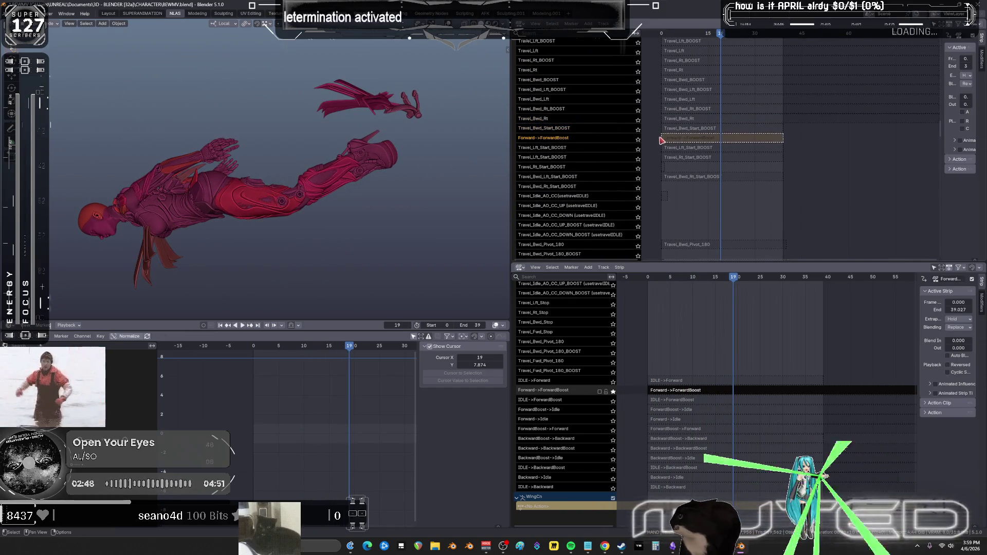
click(674, 137)
key(Tab)
mouse_move(719, 34)
mouse_down()
mouse_move(689, 41)
mouse_move(722, 40)
mouse_up()
key(Tab)
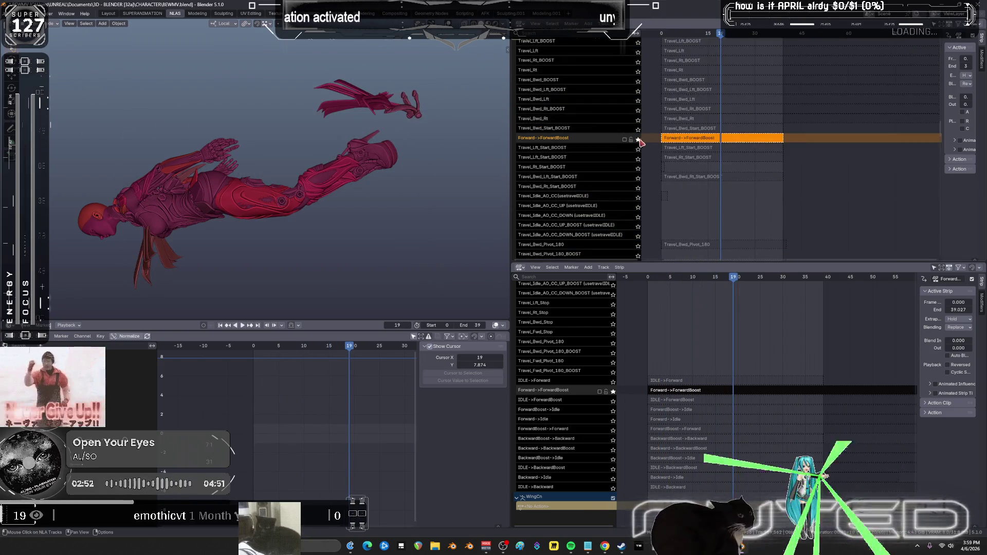
key(space)
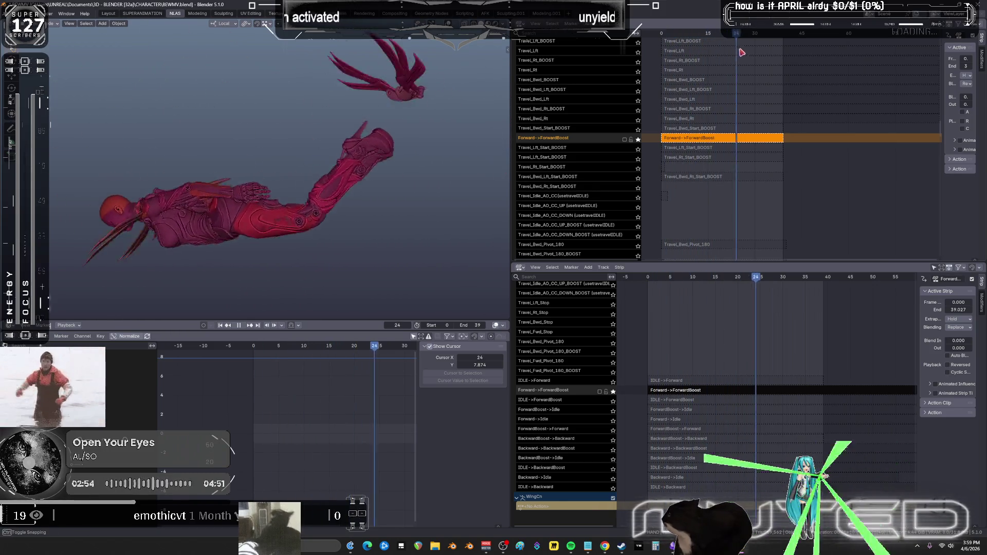
- Delete the Forward->ForwardBoost track via Delete Tracks, then select the Travel_Fwd_Stop_Boost strip
right_click(603, 145)
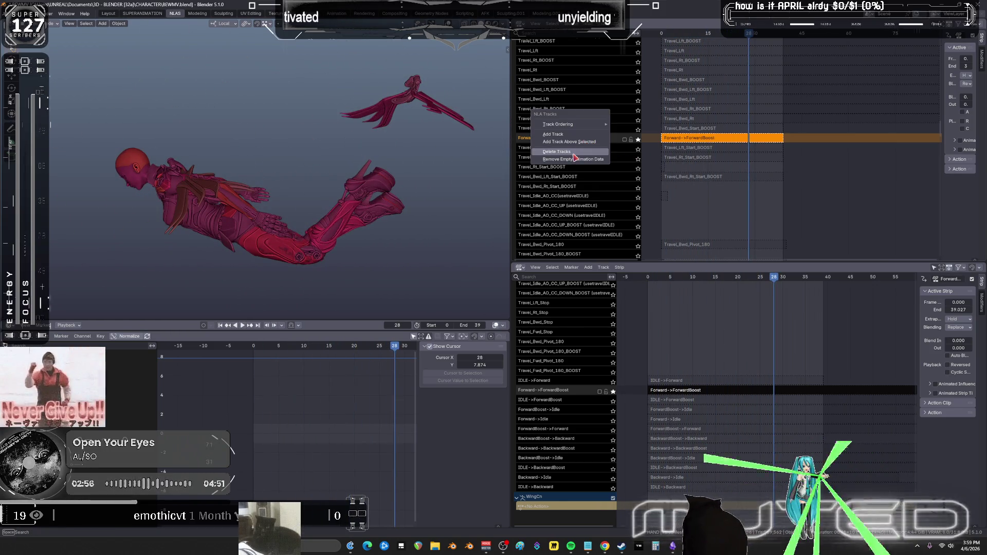
key(Return)
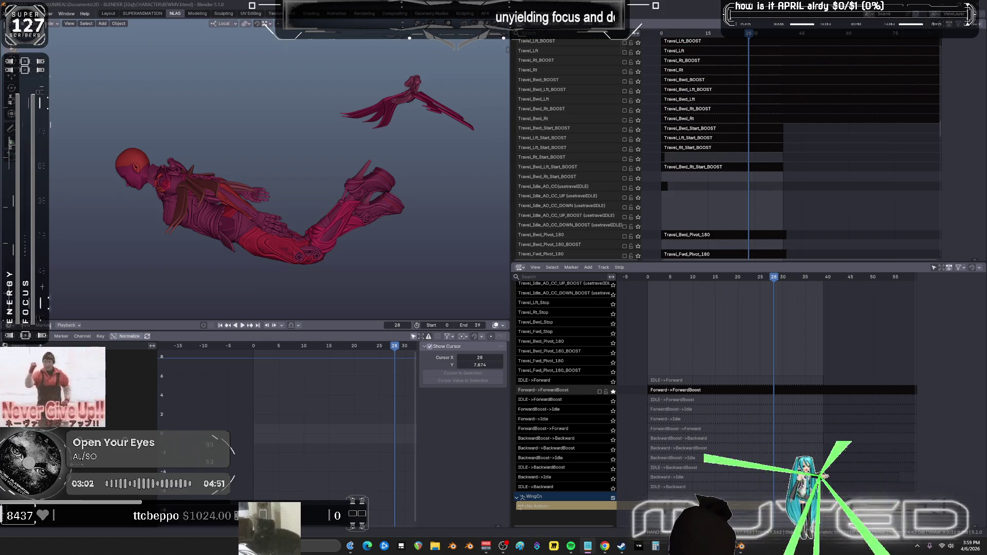
scroll(579, 129, down, 5)
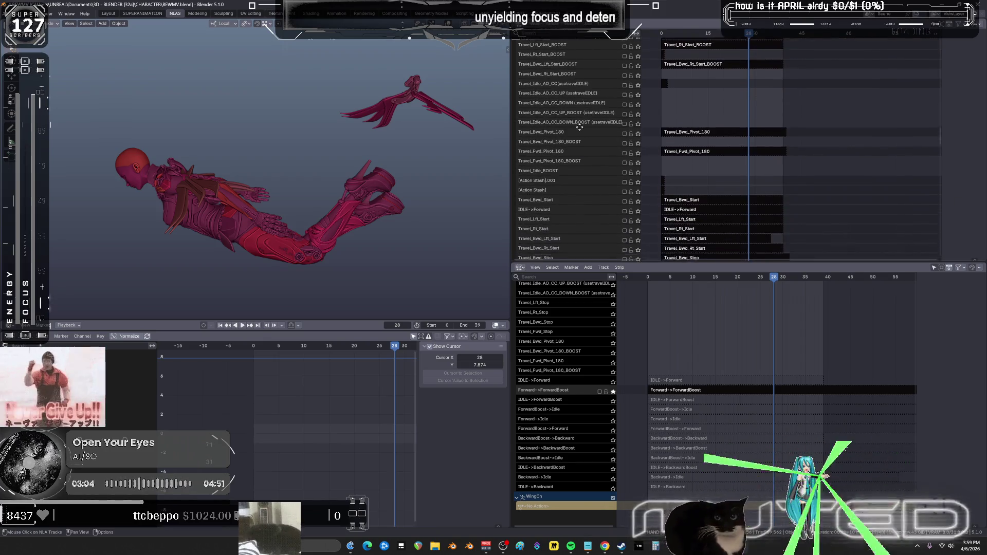
scroll(579, 129, down, 10)
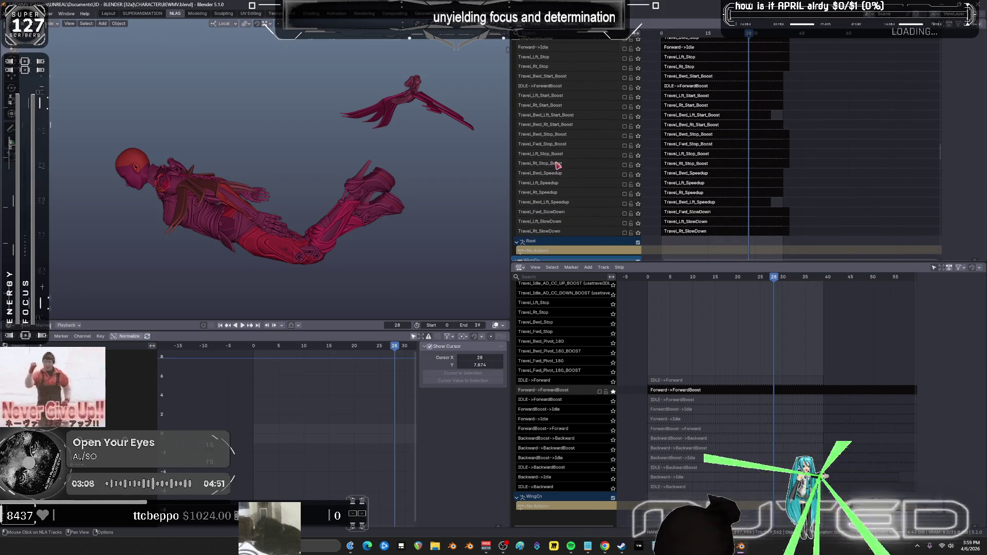
click(688, 146)
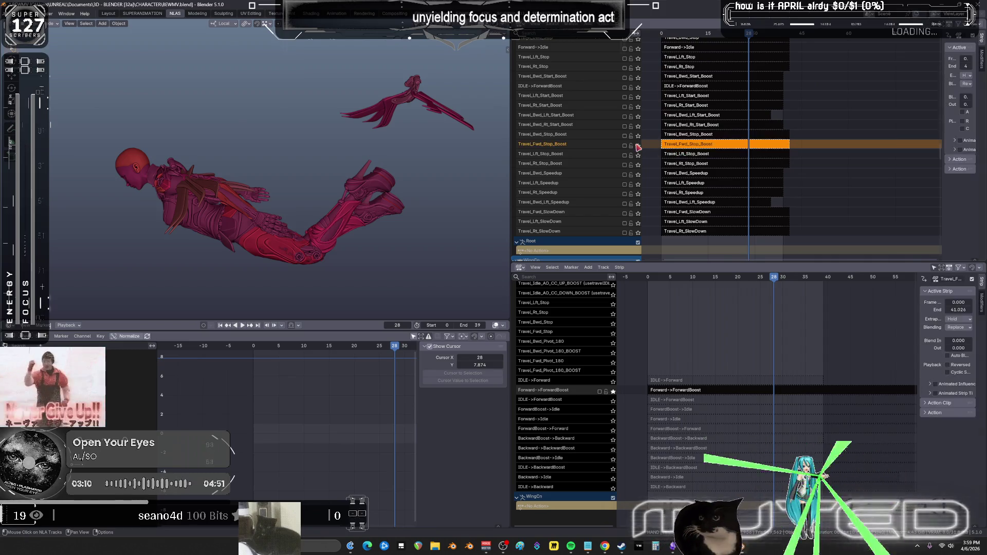
- At frame 0, rename the Travel_Fwd_Stop_Boost strip to ForwardBoost->Idle
mouse_move(687, 33)
mouse_down()
mouse_move(720, 41)
mouse_move(654, 42)
mouse_up()
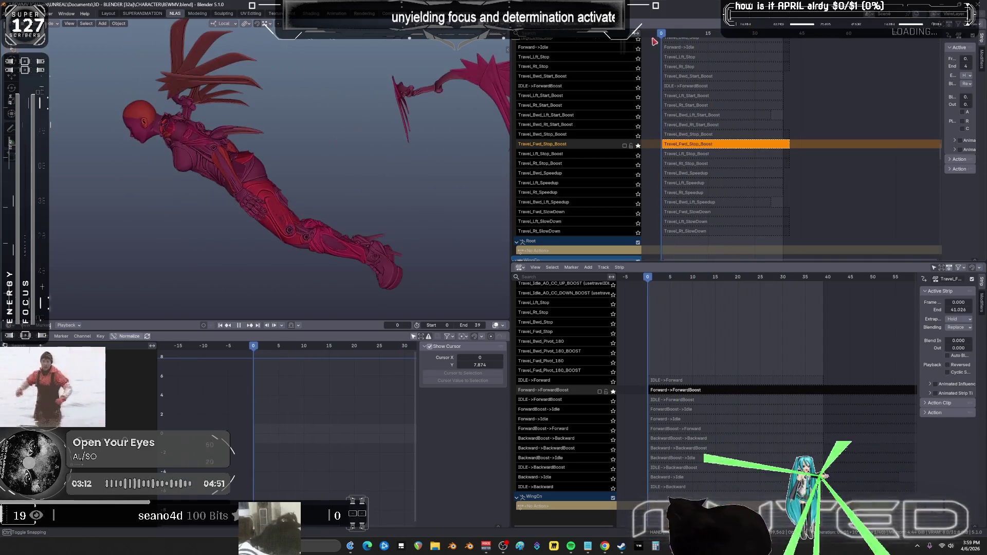
key(F2)
text(ForwardBoost->Idle)
key(Return)
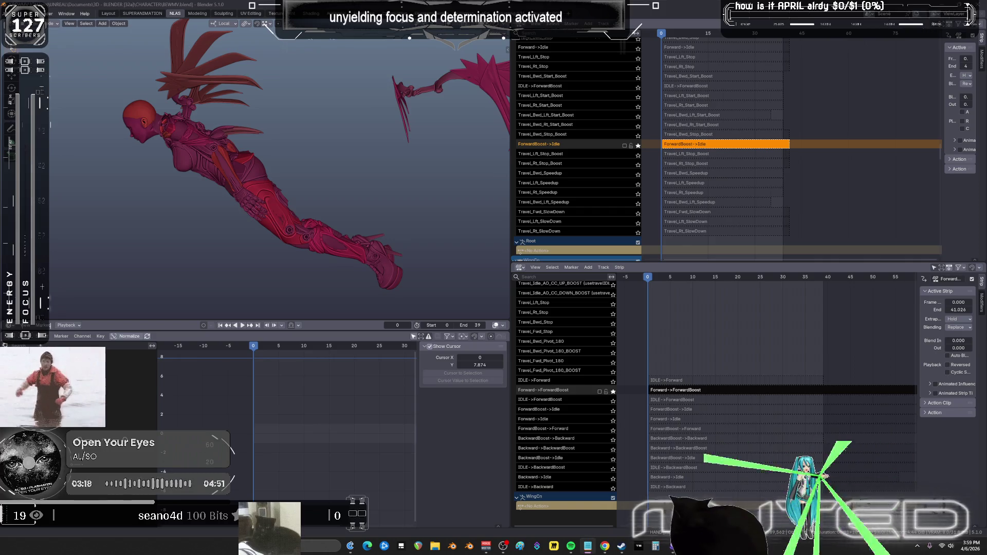
- Select and solo the Travel_Fwd_SlowDown strip's track
click(558, 156)
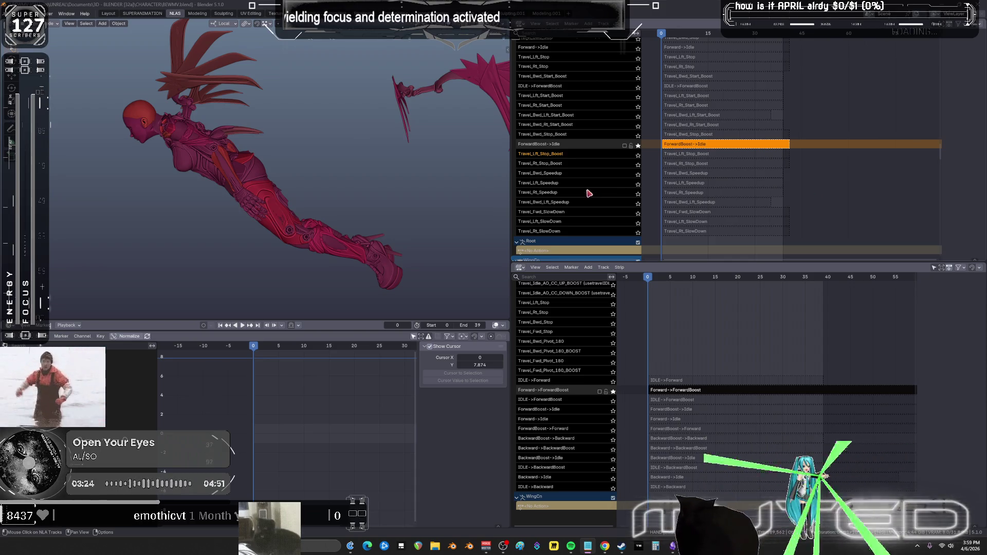
scroll(569, 138, up, 3)
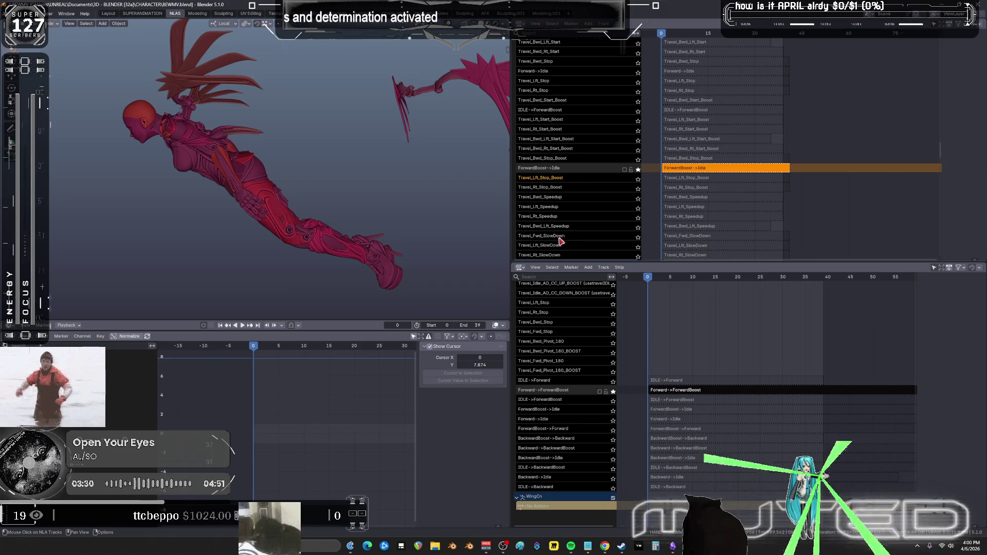
click(675, 238)
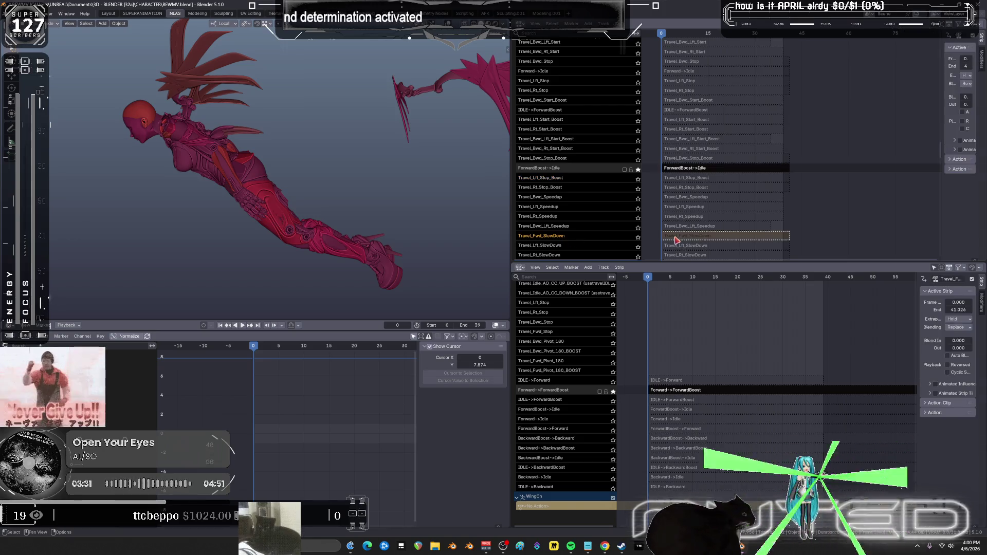
click(638, 237)
- Stop playback at frame 29 and rename the Travel_Fwd_SlowDown track to ForwardBoost->Forward
drag(675, 34, 760, 39)
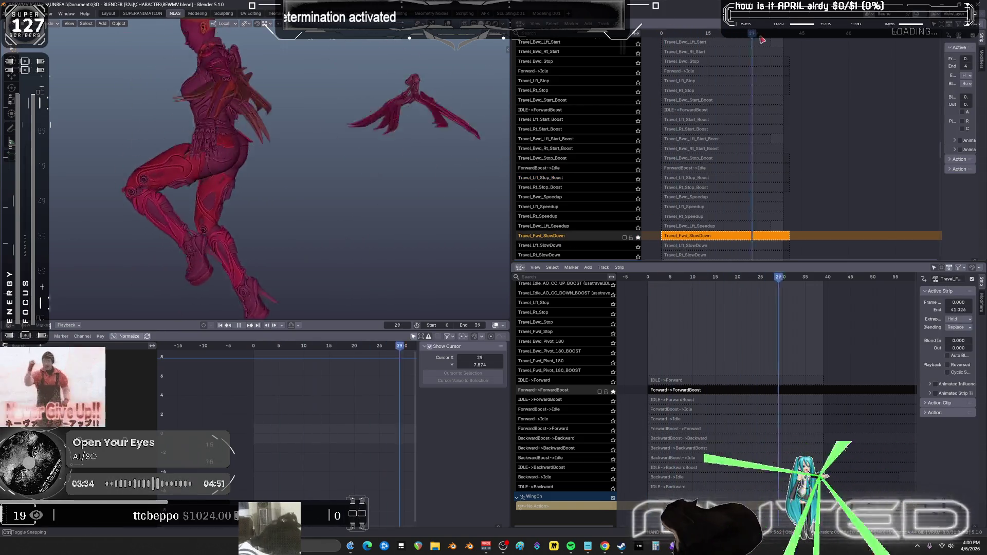
key(space)
key(F2)
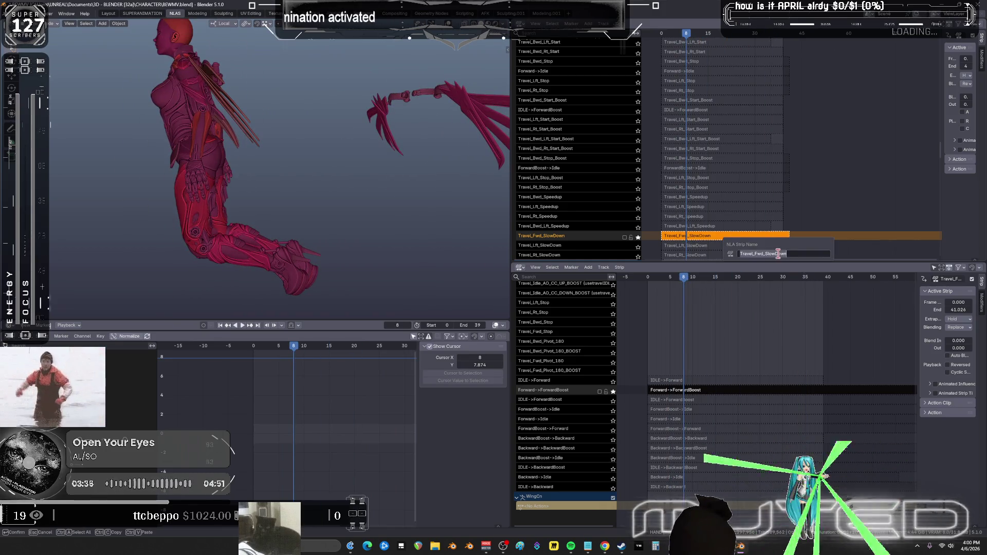
double_click(568, 236)
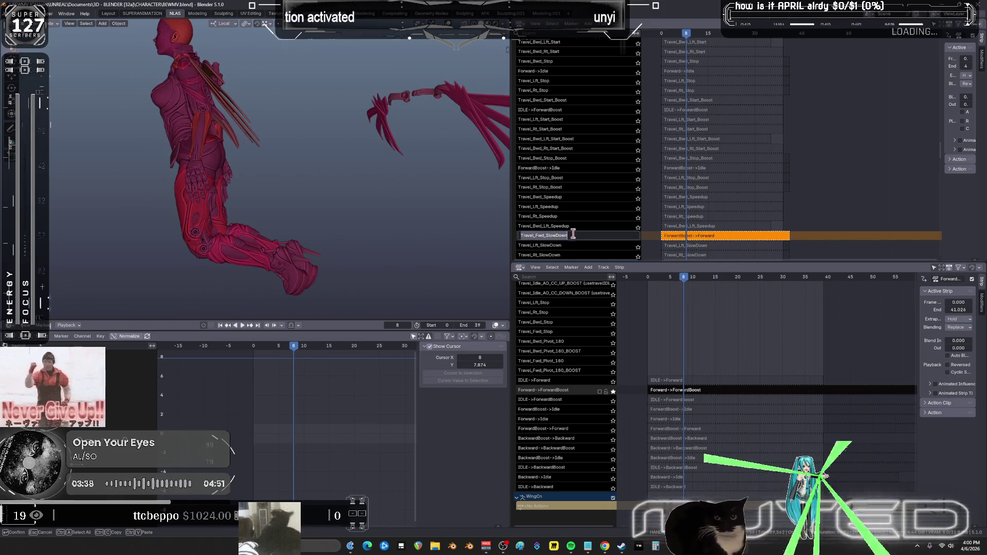
right_click(590, 226)
click(555, 221)
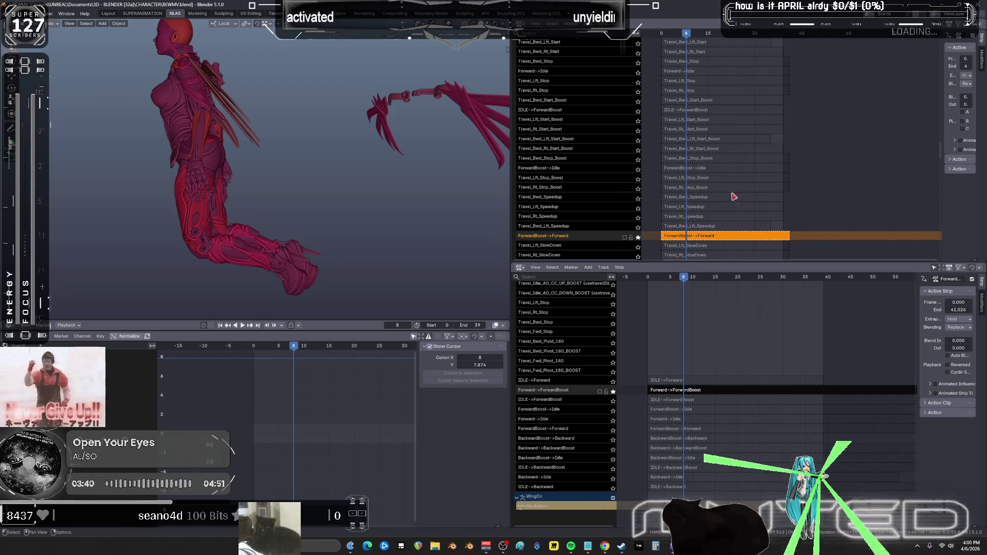
- Move the Travel_Lft_Start_Boost track up one place with Track Ordering > Up
click(603, 118)
mouse_move(603, 118)
middle_down()
mouse_move(586, 125)
mouse_move(581, 188)
middle_up()
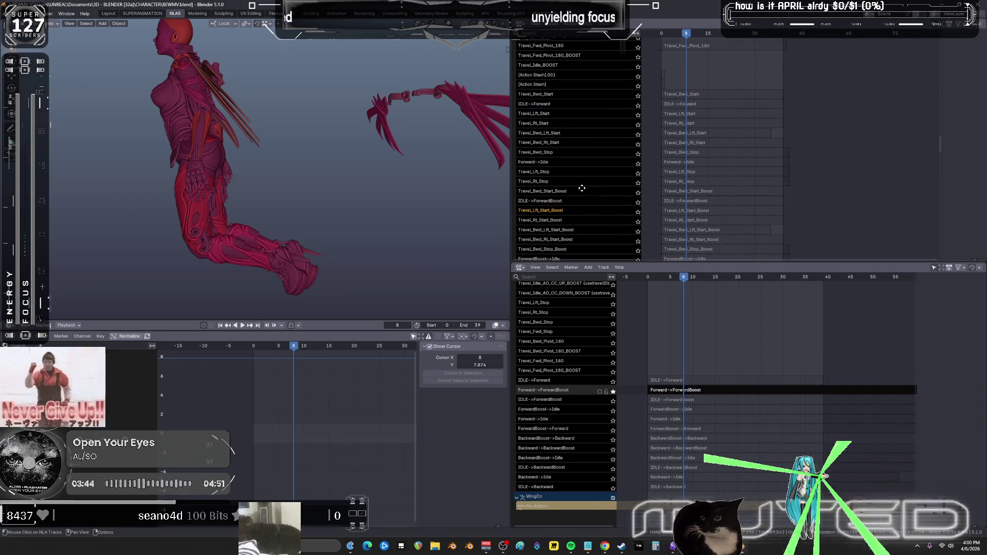
right_click(581, 109)
mouse_move(584, 78)
click(625, 85)
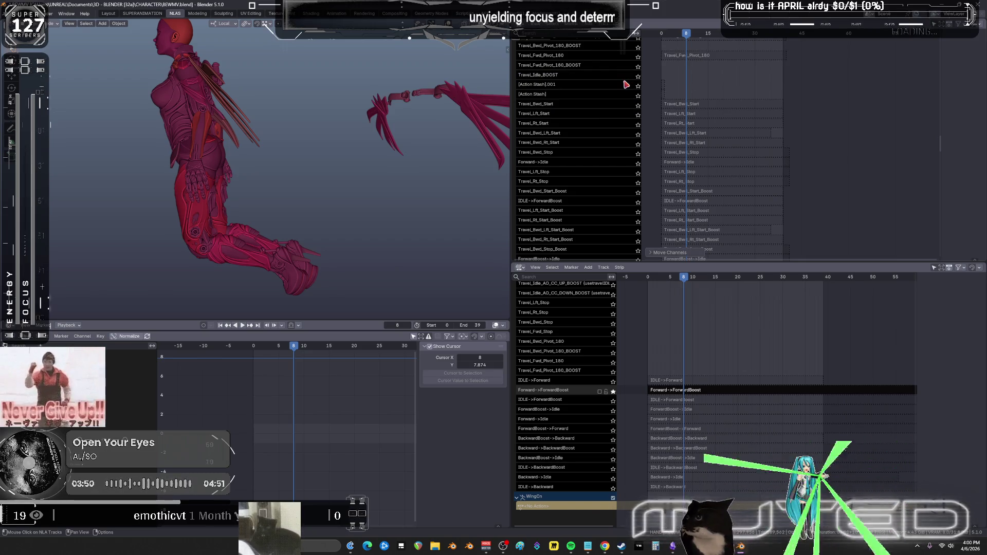
- Select the IDLE->ForwardBoost track and bring up its reordering options
middle_drag(600, 199, 599, 168)
click(583, 171)
scroll(580, 200, down, 3)
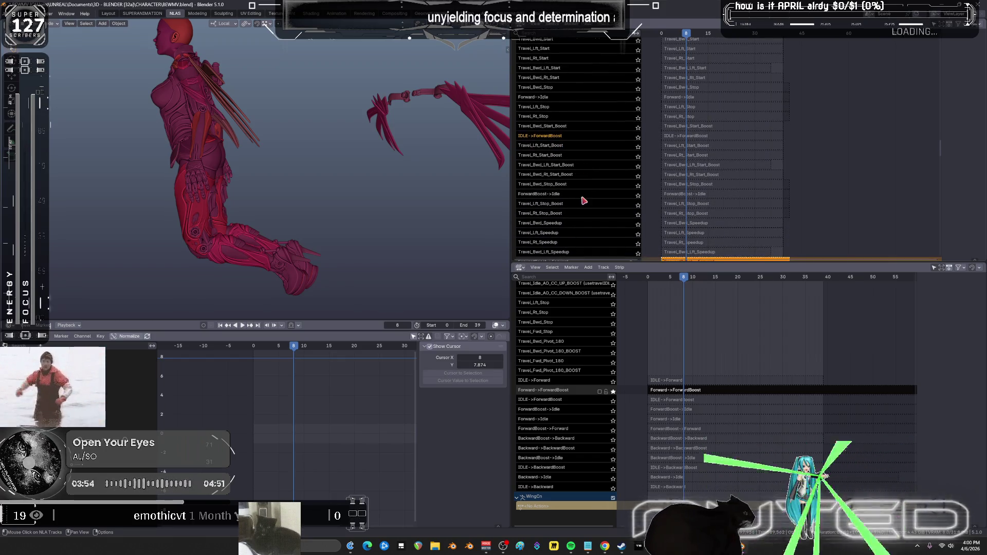
scroll(583, 204, down, 5)
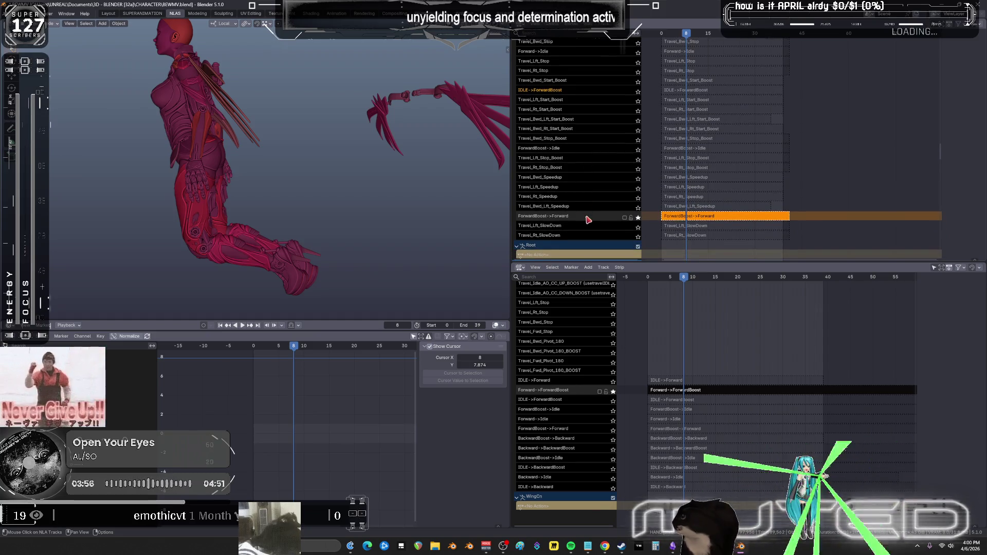
right_click(588, 220)
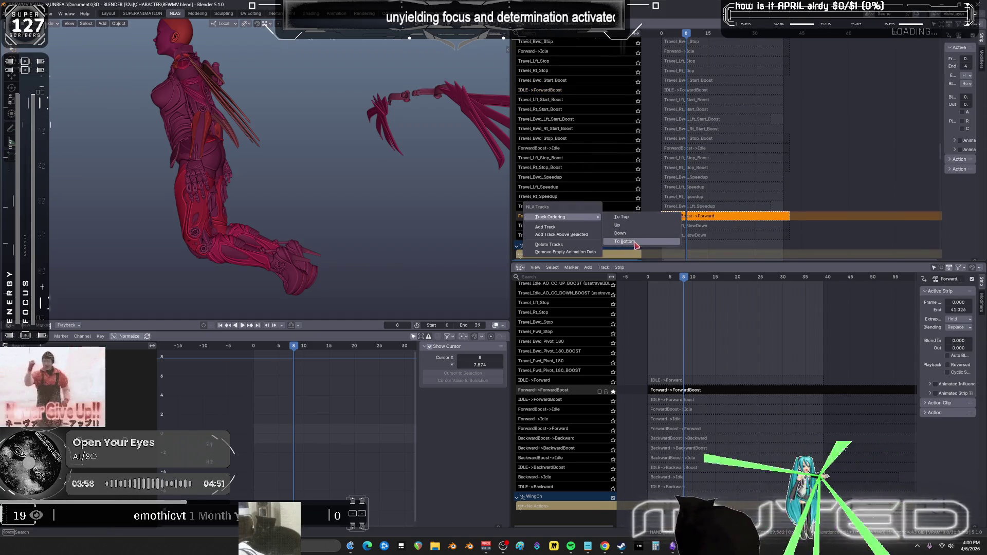
- Move ForwardBoost->Forward and the next transition track to the top of the list
click(633, 218)
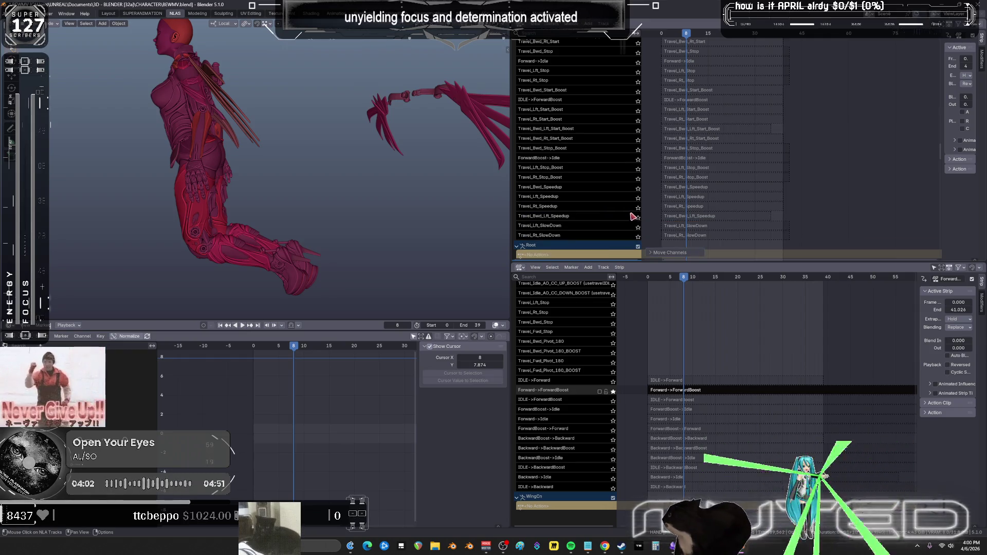
scroll(590, 89, up, 10)
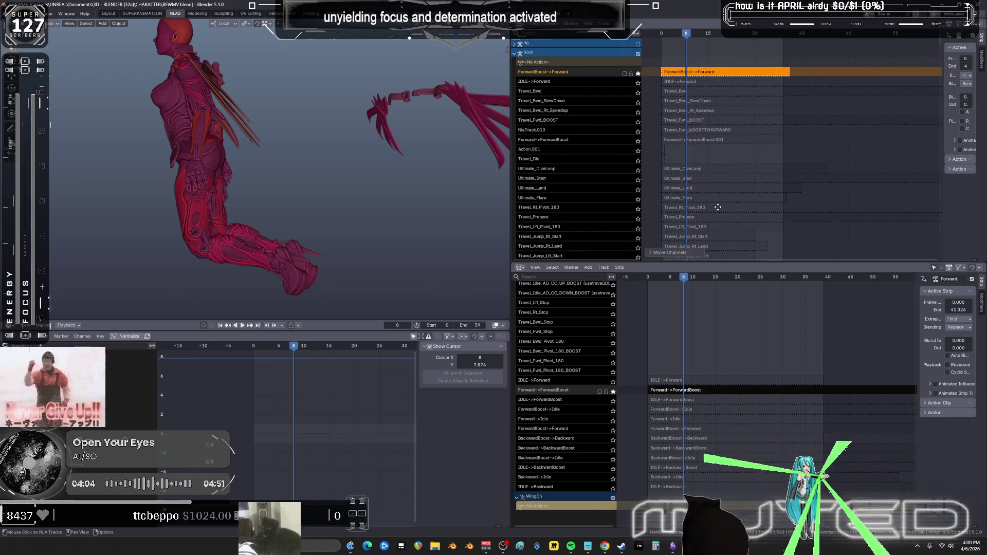
scroll(633, 168, down, 15)
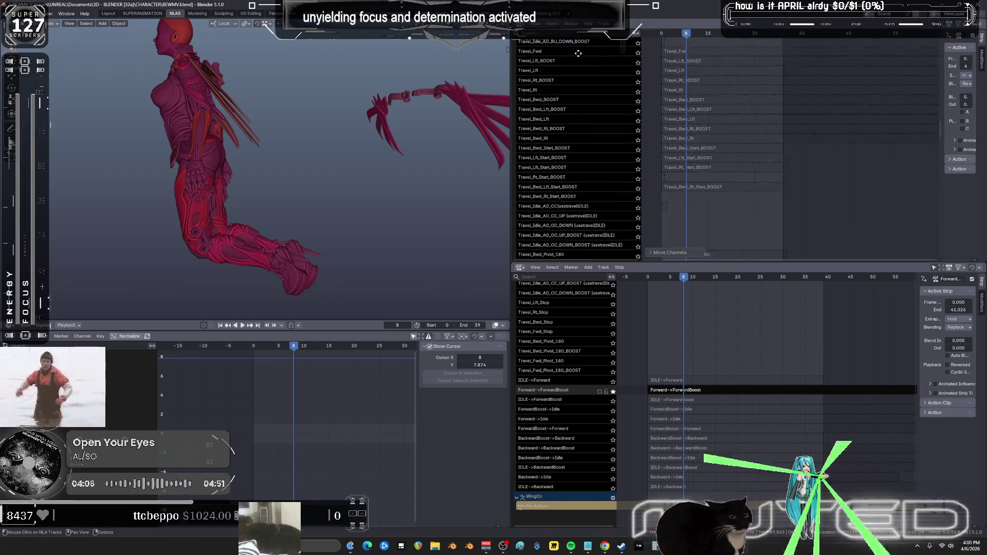
scroll(589, 160, down, 4)
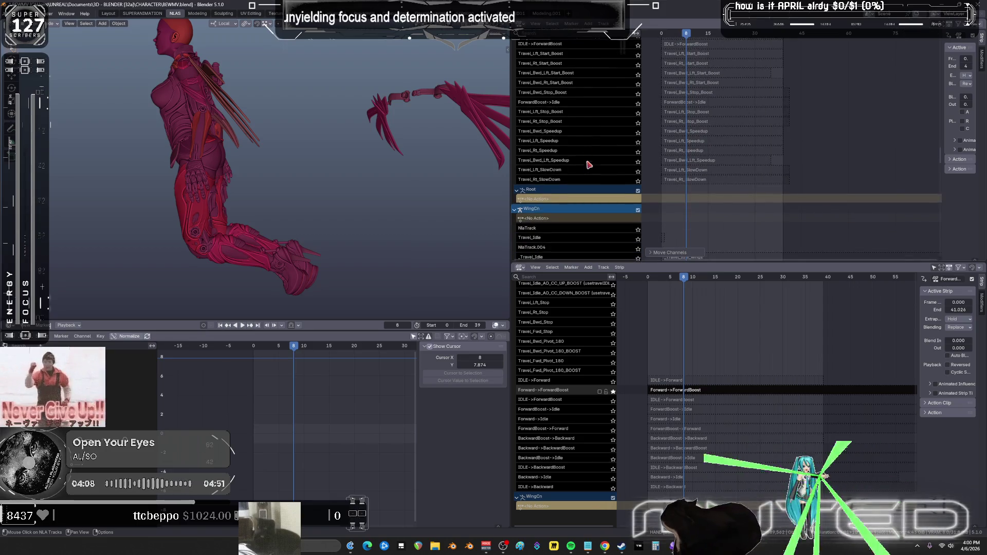
scroll(577, 173, up, 4)
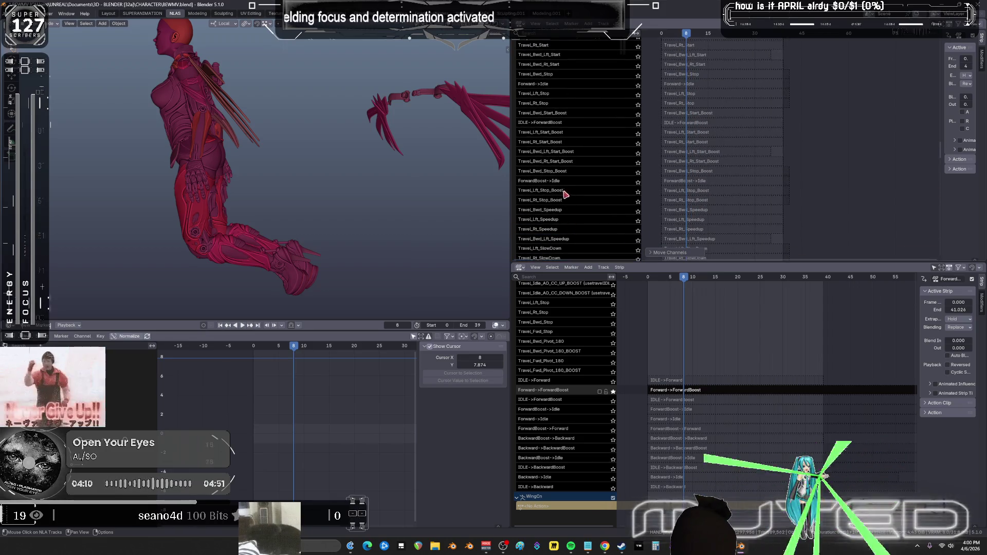
right_click(569, 182)
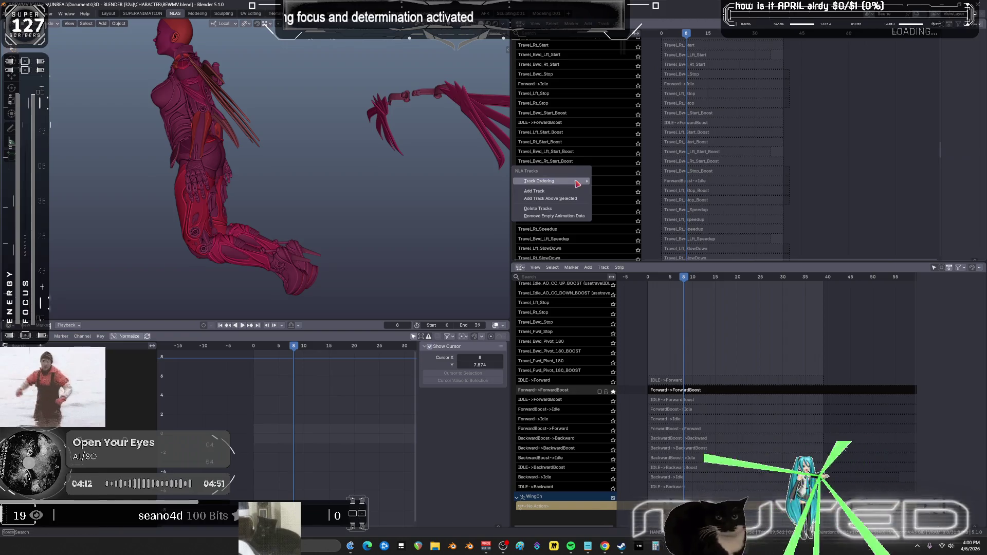
mouse_move(570, 181)
click(621, 182)
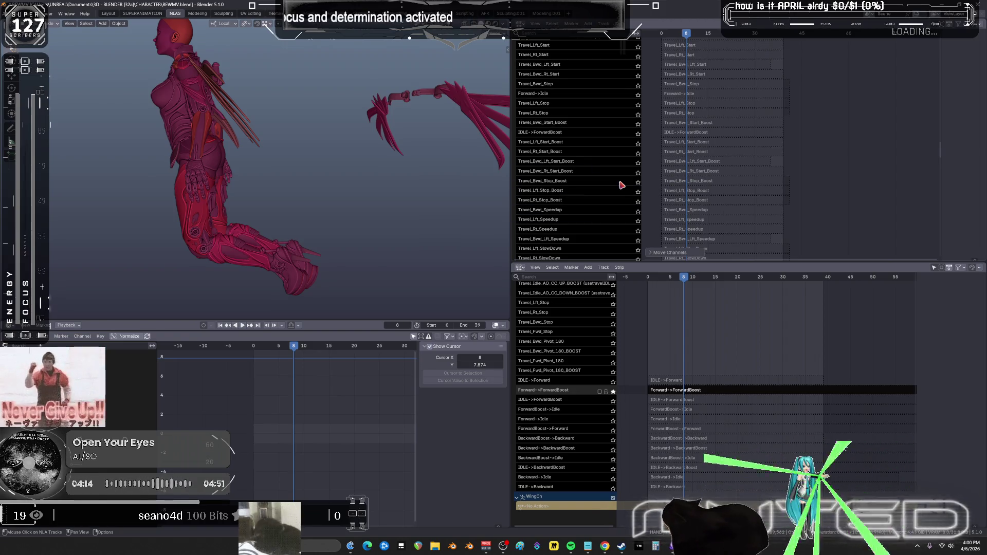
- Move the Forward->ForwardBoost track to the top of the list
scroll(578, 128, up, 3)
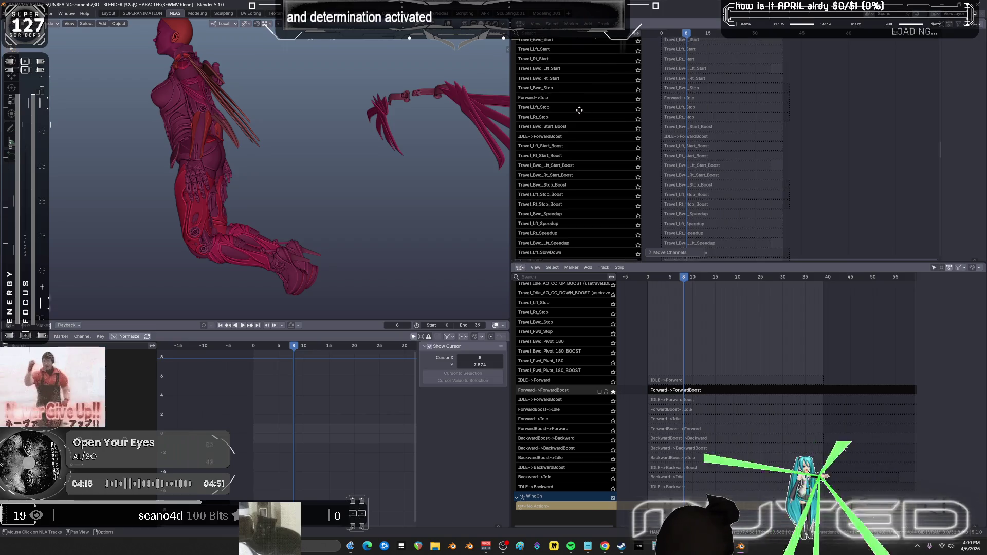
scroll(569, 131, up, 10)
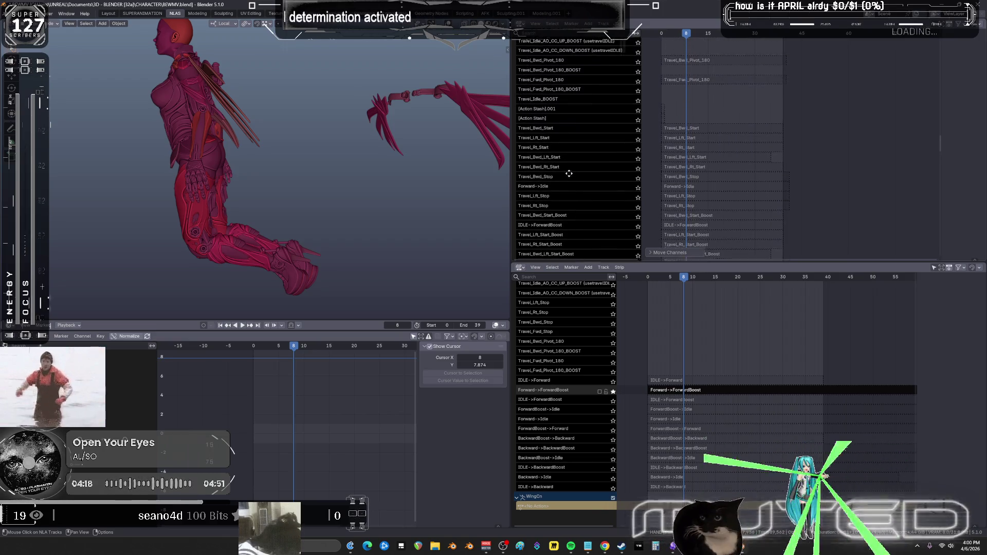
scroll(571, 187, down, 10)
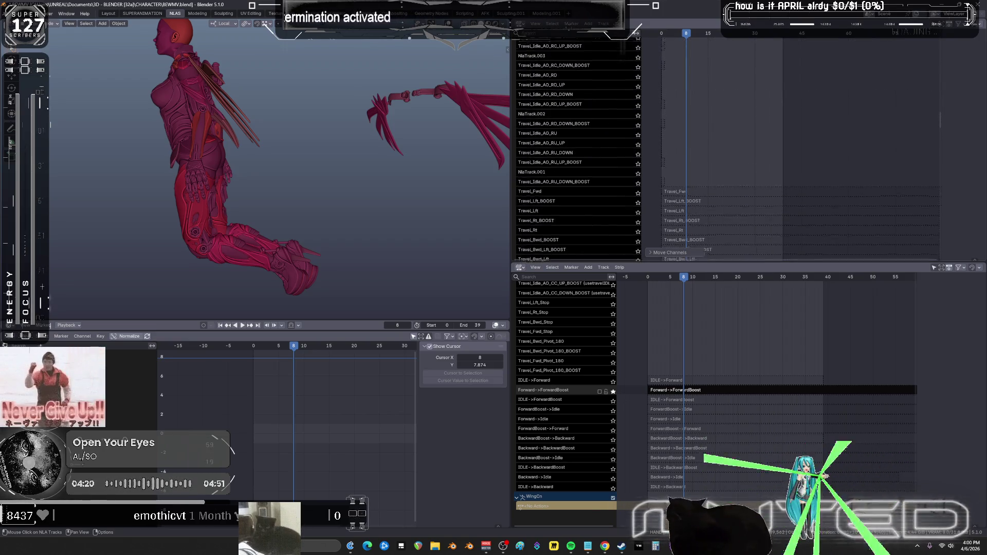
scroll(546, 186, down, 10)
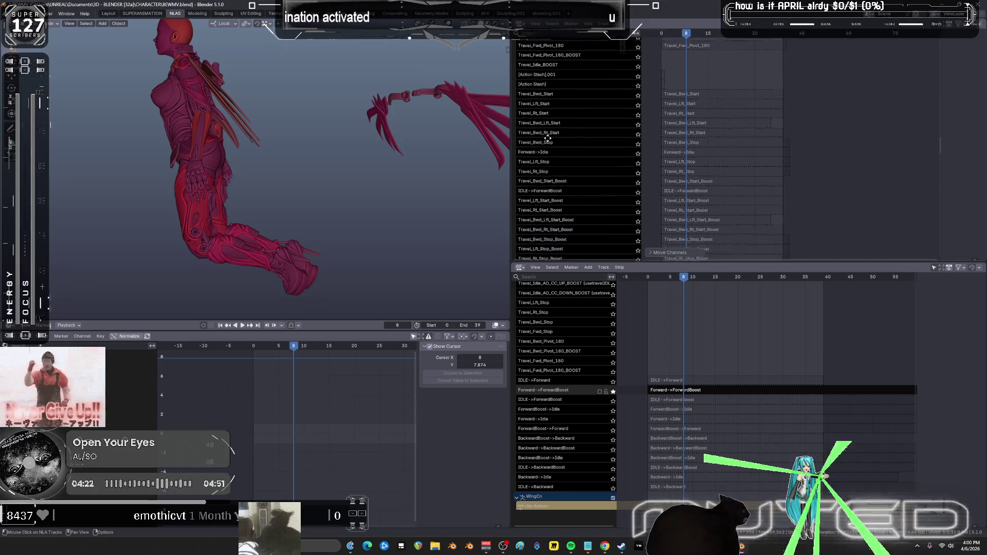
scroll(558, 156, down, 5)
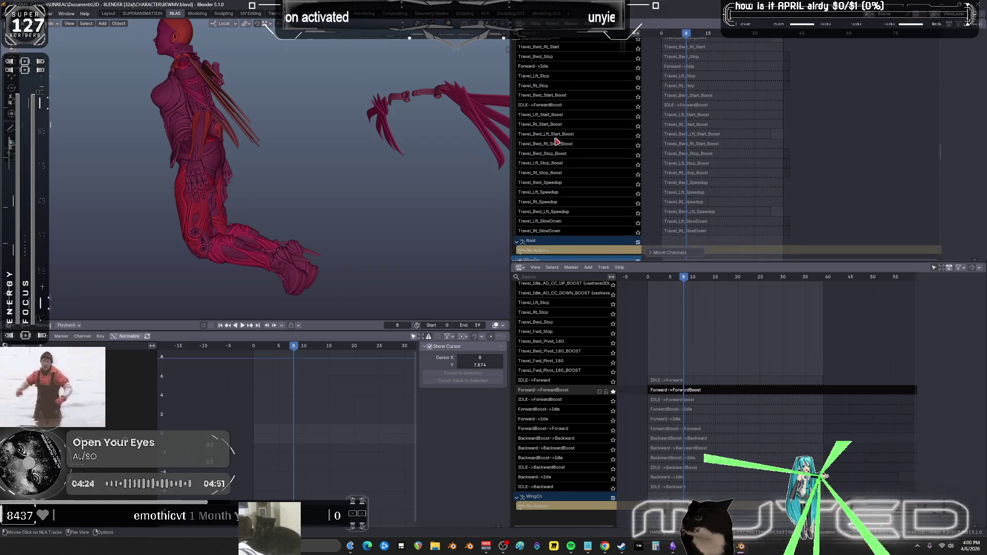
scroll(600, 90, up, 10)
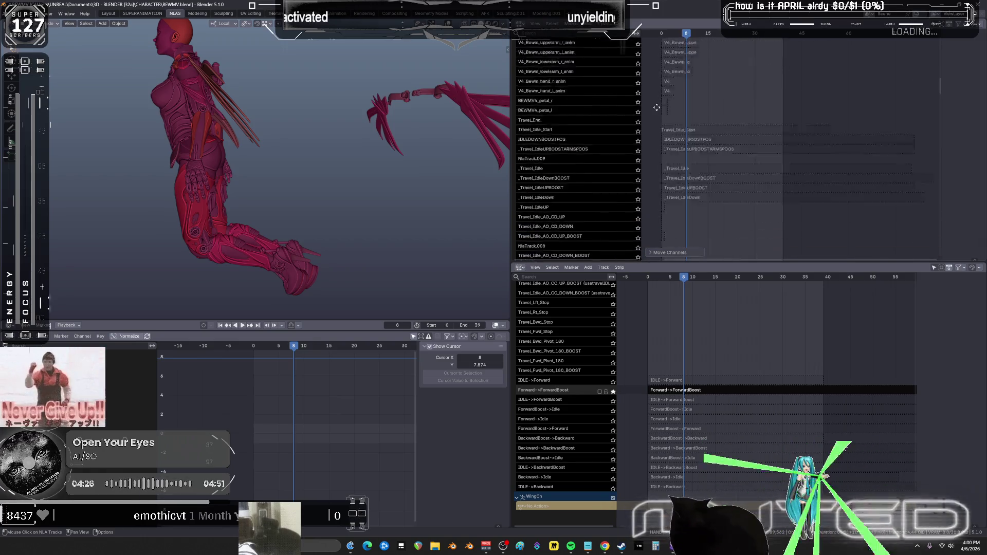
click(730, 81)
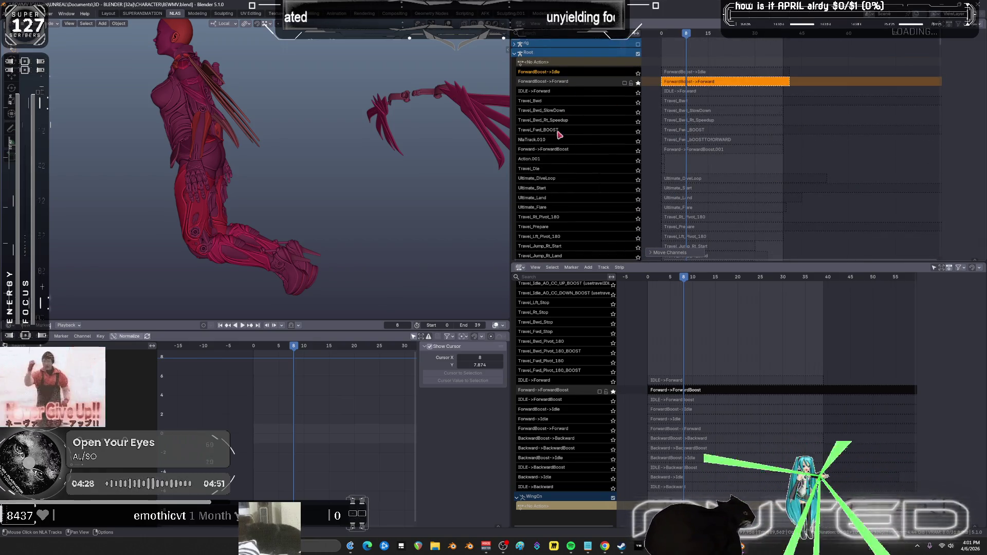
right_click(580, 154)
mouse_move(580, 151)
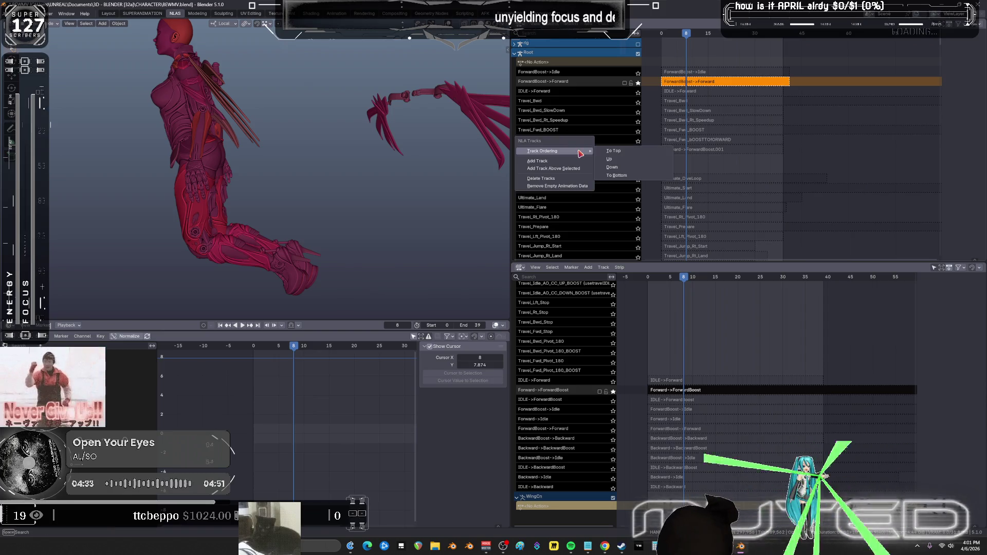
click(628, 153)
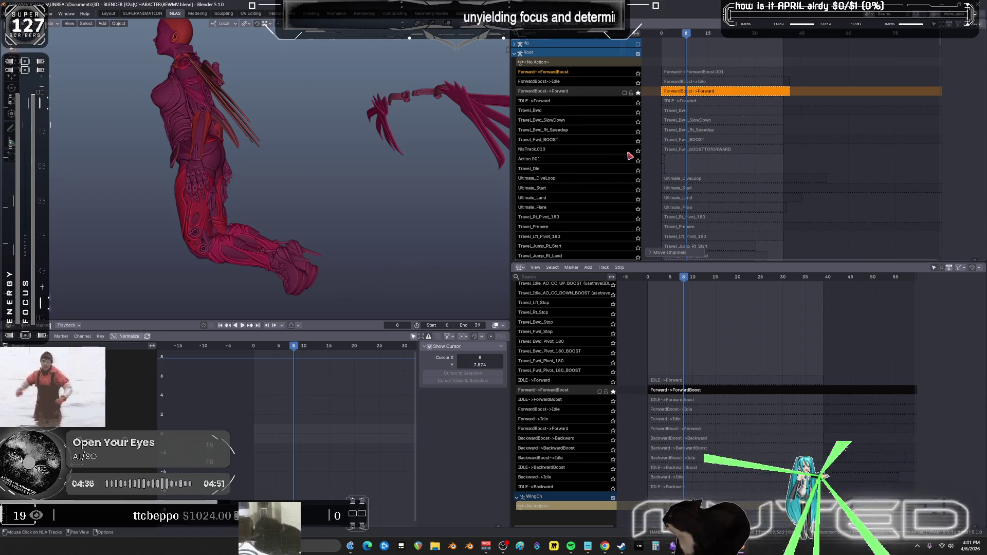
- Send two more transition tracks to the top with Track Ordering > To Top
middle_drag(606, 229, 555, 83)
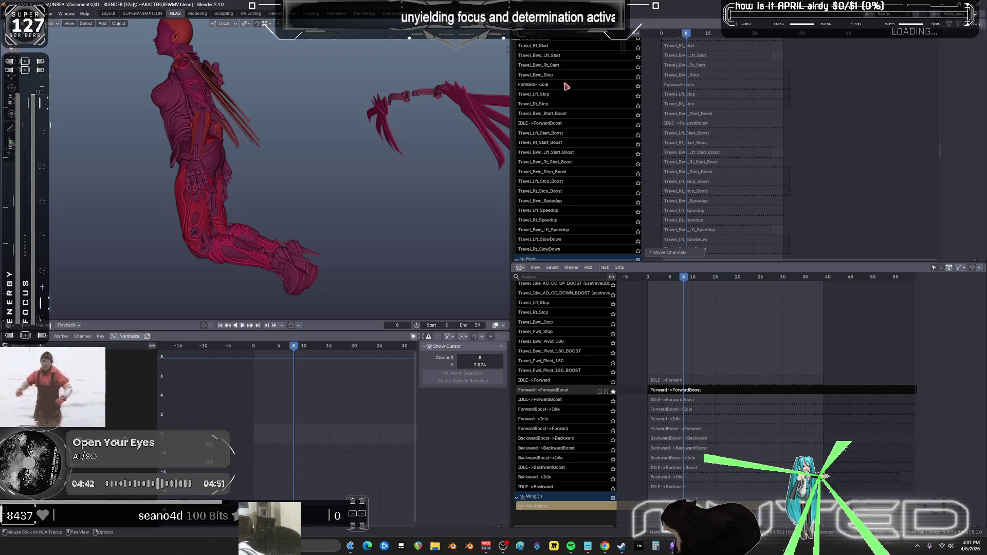
right_click(566, 85)
mouse_move(571, 84)
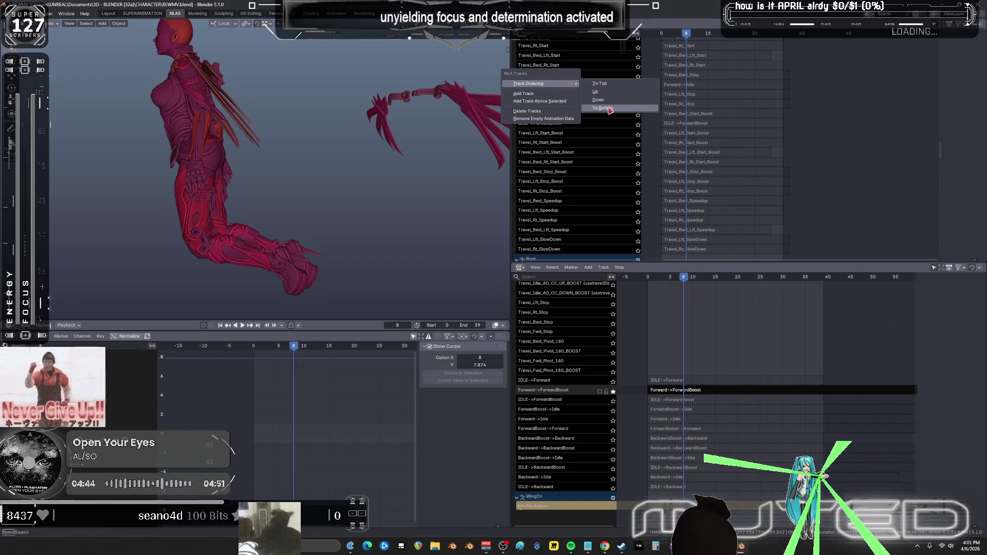
click(609, 86)
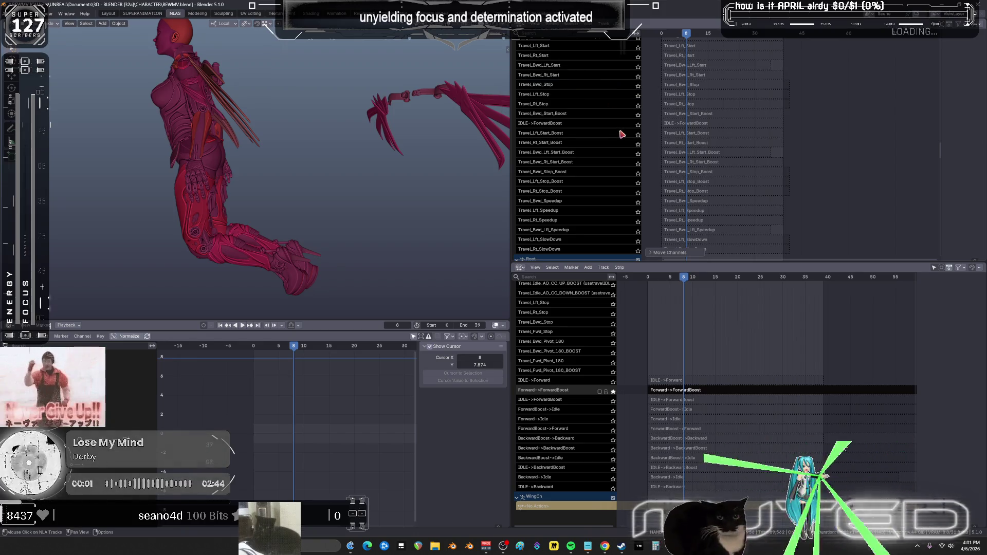
right_click(594, 125)
mouse_move(603, 125)
click(636, 125)
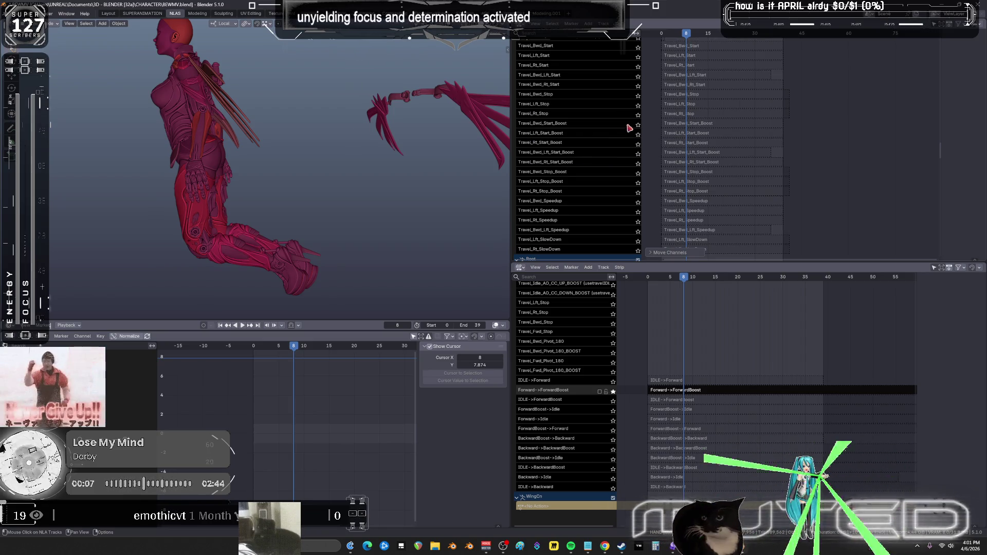
- Move IDLE->Forward to the top of the list and solo it
scroll(577, 128, up, 15)
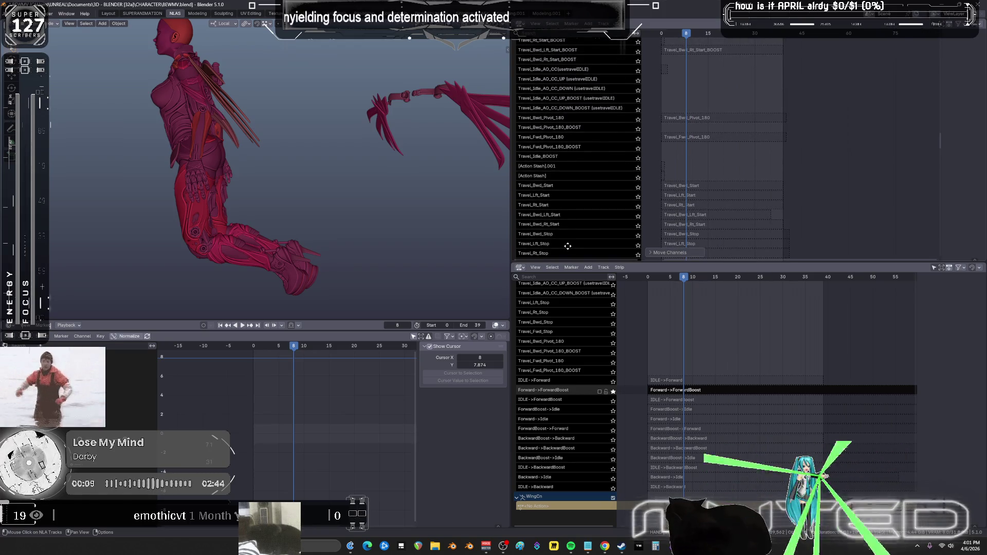
scroll(565, 154, up, 5)
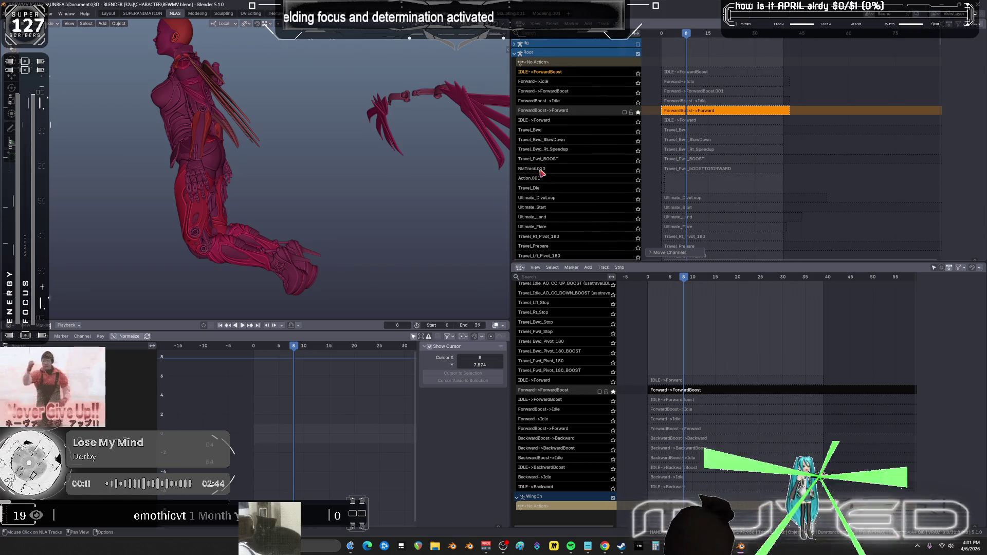
right_click(573, 124)
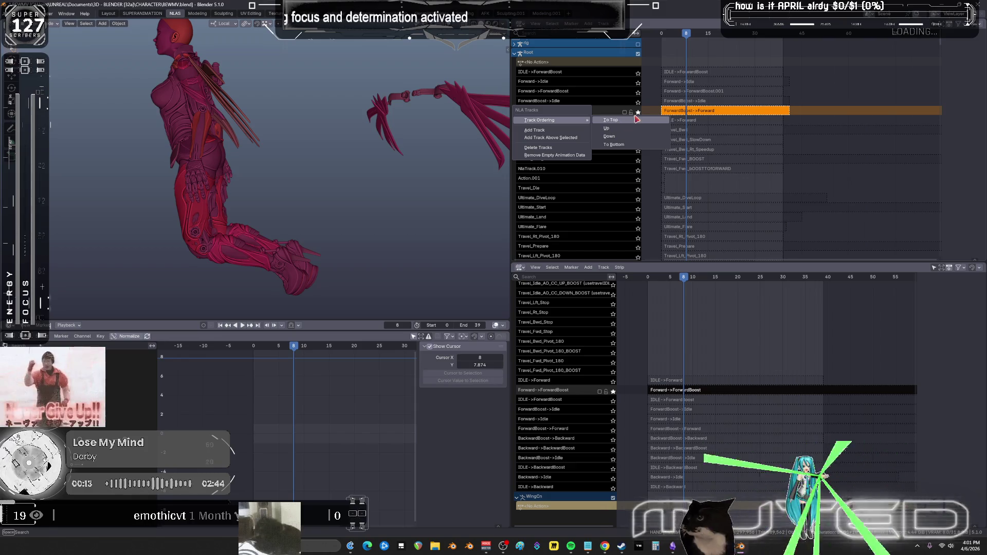
click(637, 119)
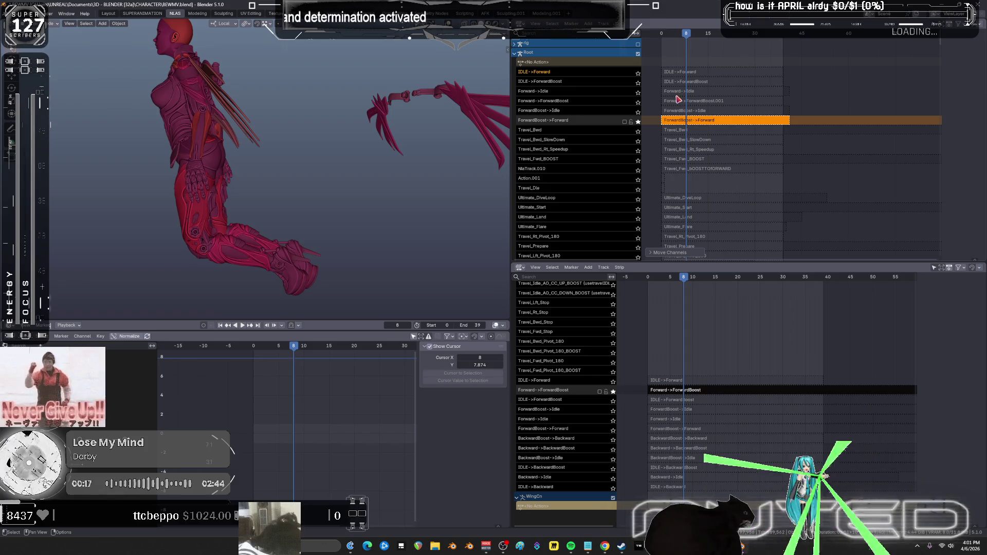
click(638, 73)
- From frame 0, solo and tweak ForwardBoost->Forward, then pose the armature in wireframe
key(space)
drag(687, 38, 649, 36)
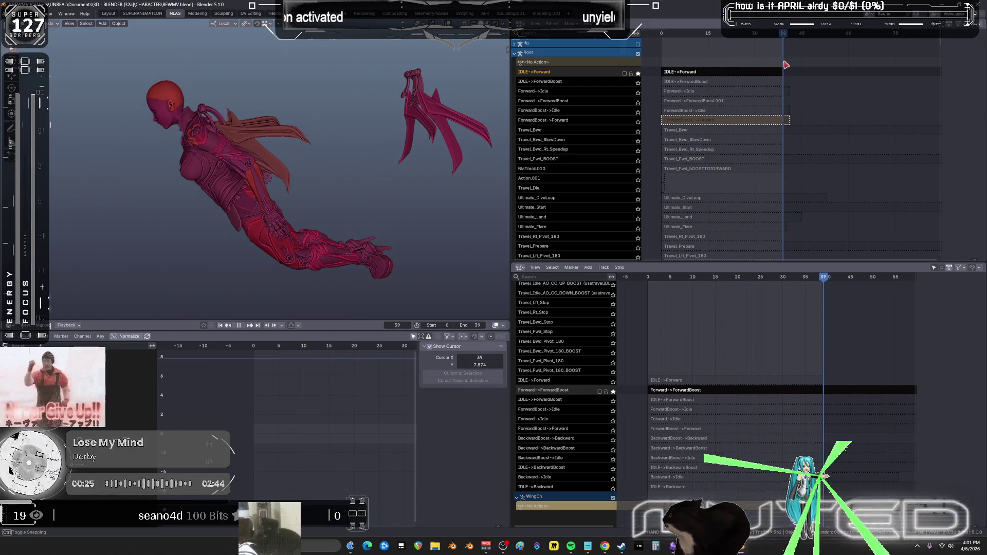
key(n)
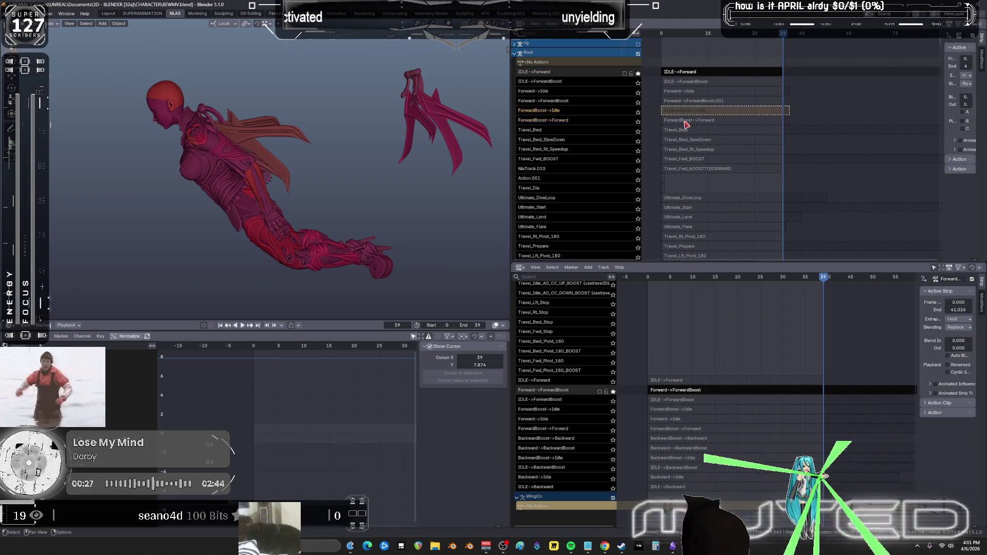
click(639, 123)
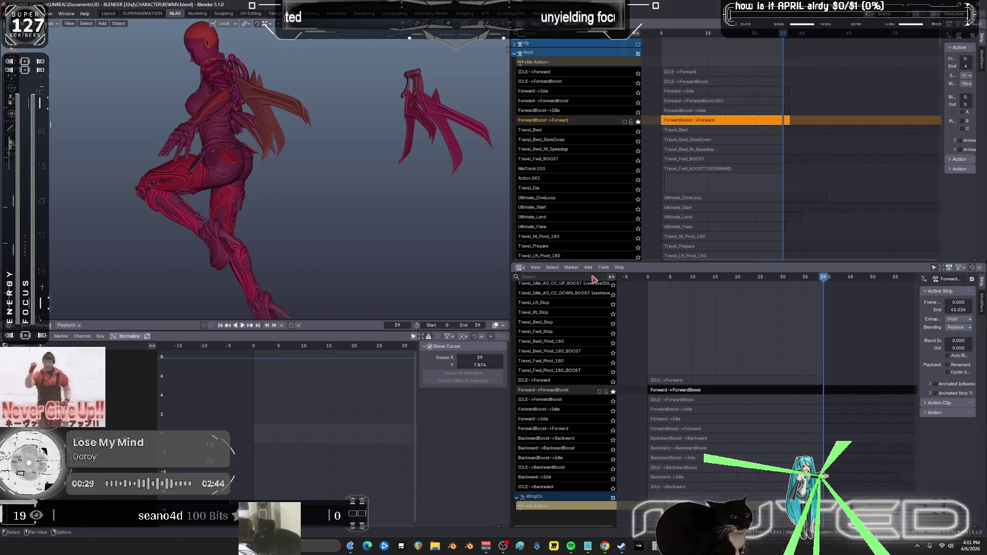
key(Tab)
key(shift+z)
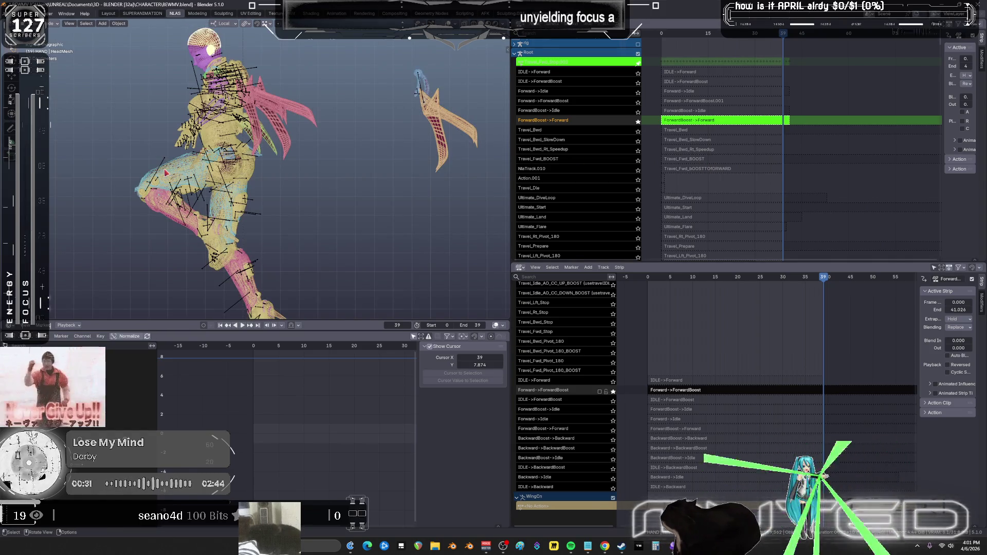
click(186, 169)
key(ctrl+Tab)
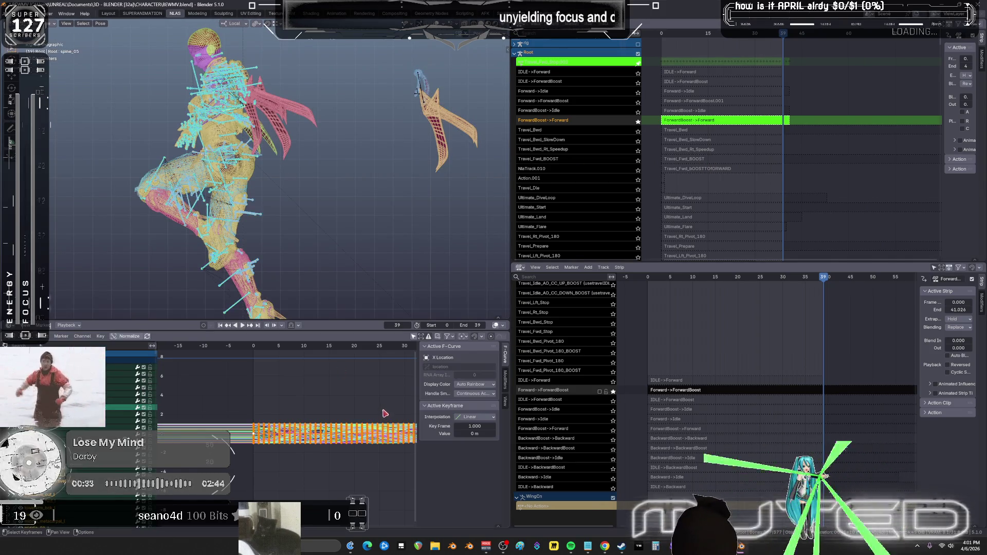
- Inspect the maximized keyframe curves, then leave tweak mode and widen the strip sidebar
key(ctrl+space)
scroll(297, 250, up, 5)
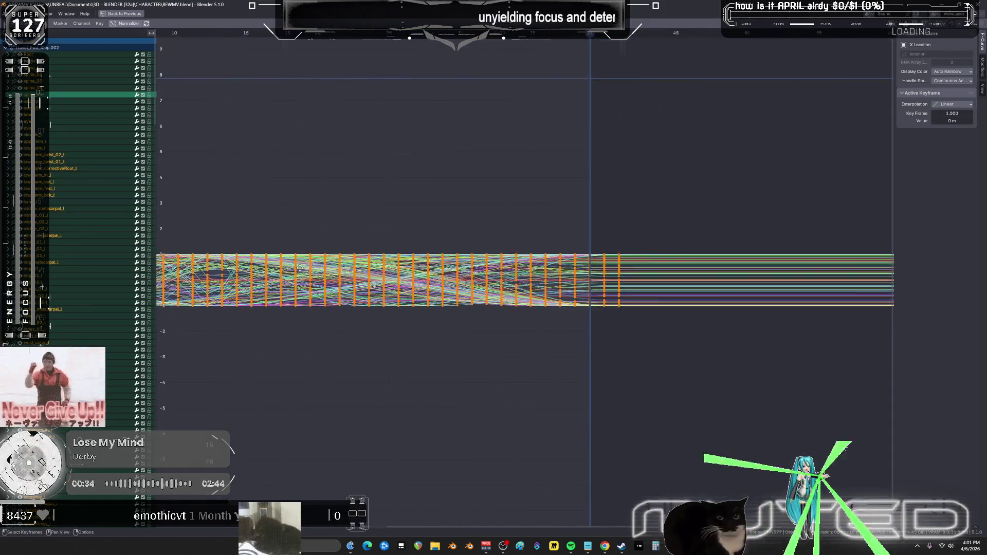
ctrl+middle_drag(564, 238, 577, 226)
key(ctrl+space)
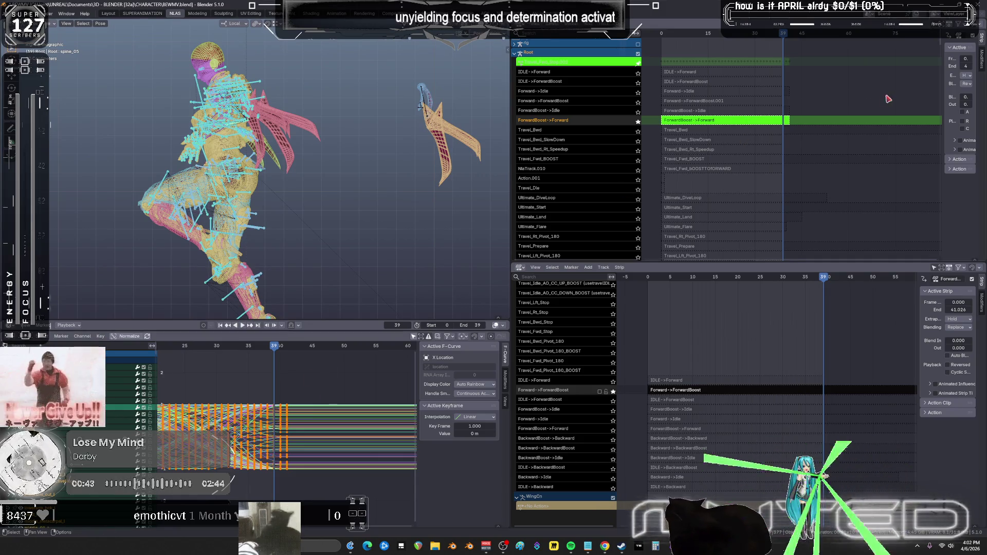
key(Tab)
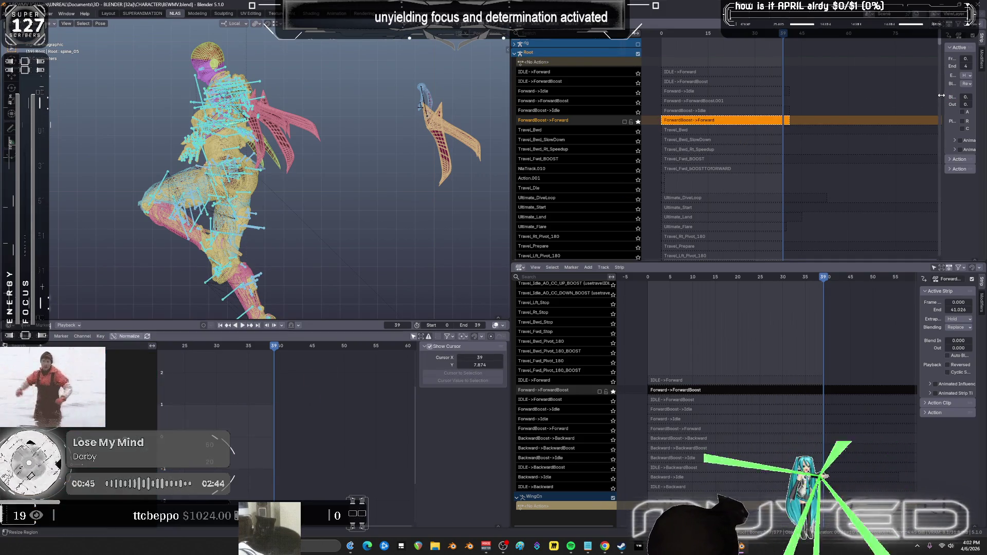
drag(941, 95, 875, 102)
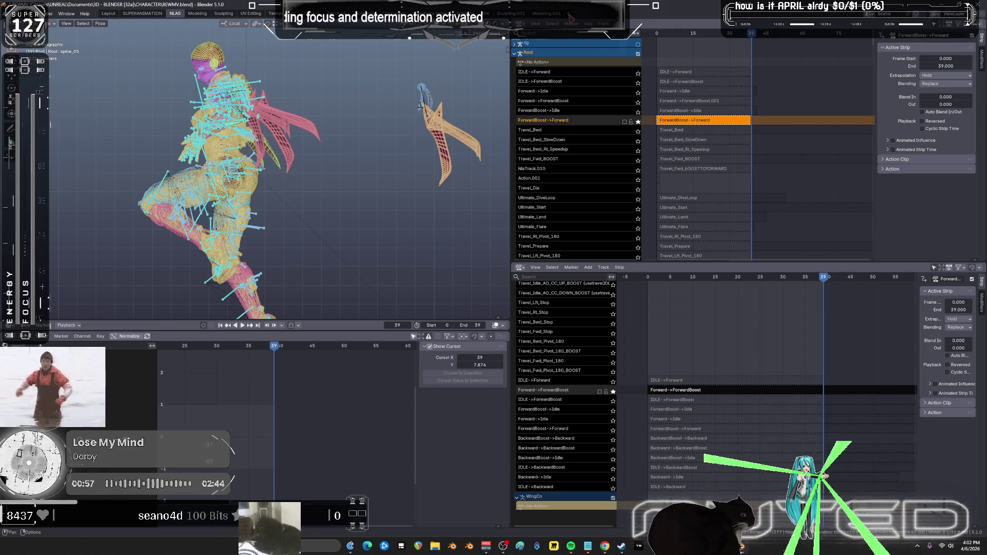
- Unsolo ForwardBoost->Forward, solo IDLE->Forward, and play it in shaded object view
click(638, 124)
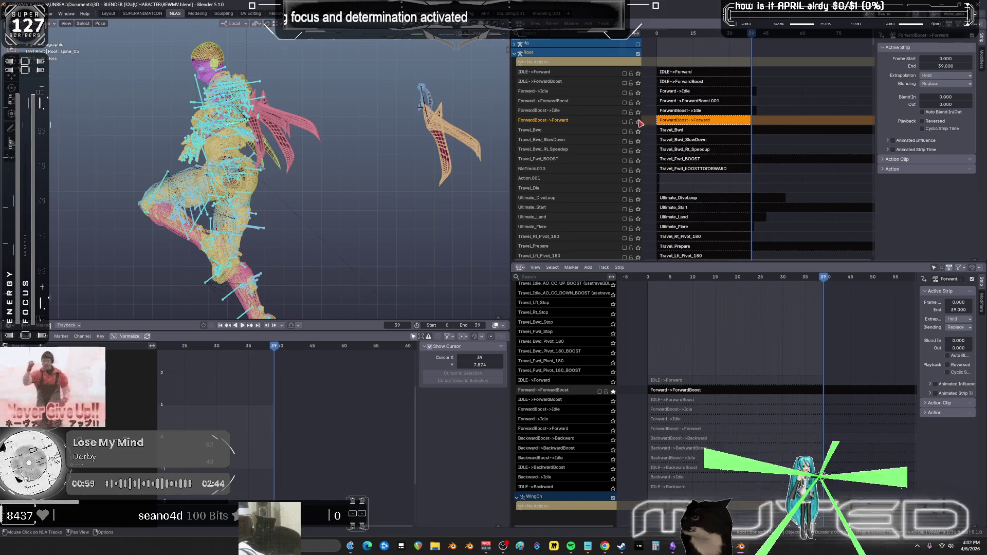
click(674, 74)
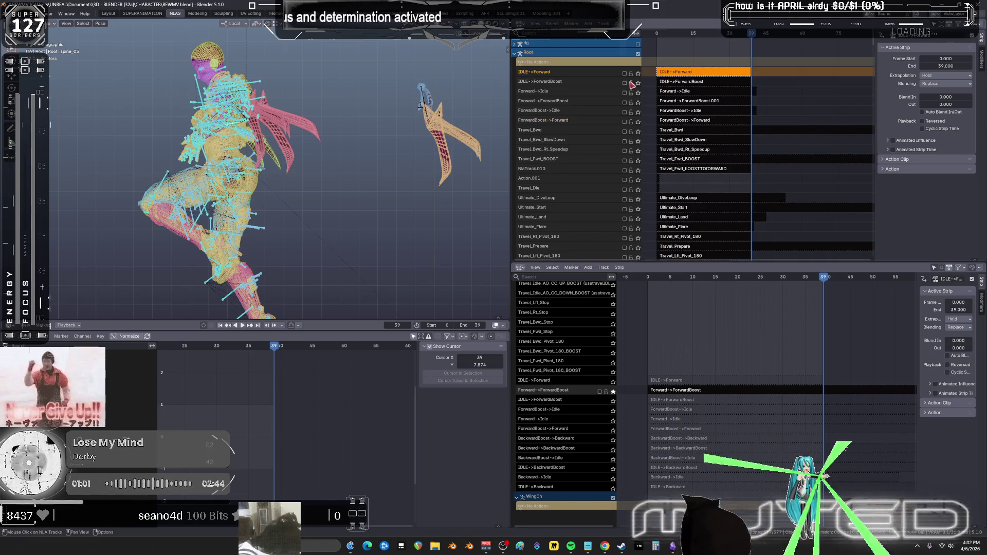
click(638, 73)
middle_drag(327, 221, 340, 226)
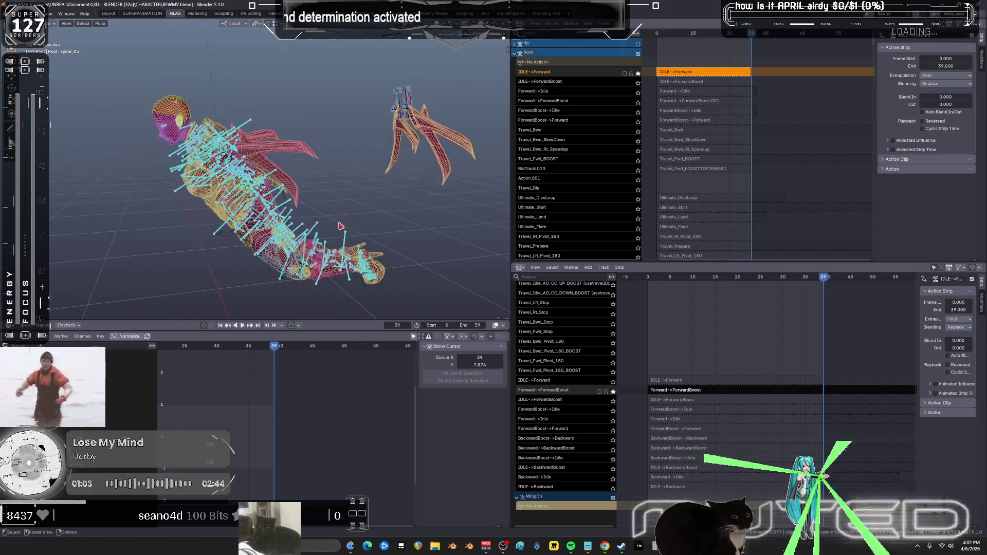
key(ctrl+Tab)
key(shift+alt+z)
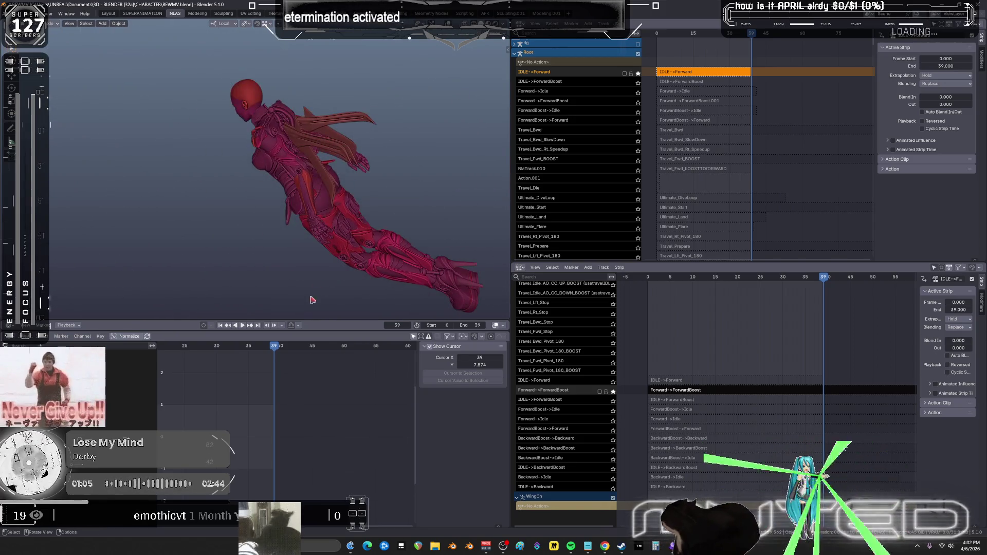
key(space)
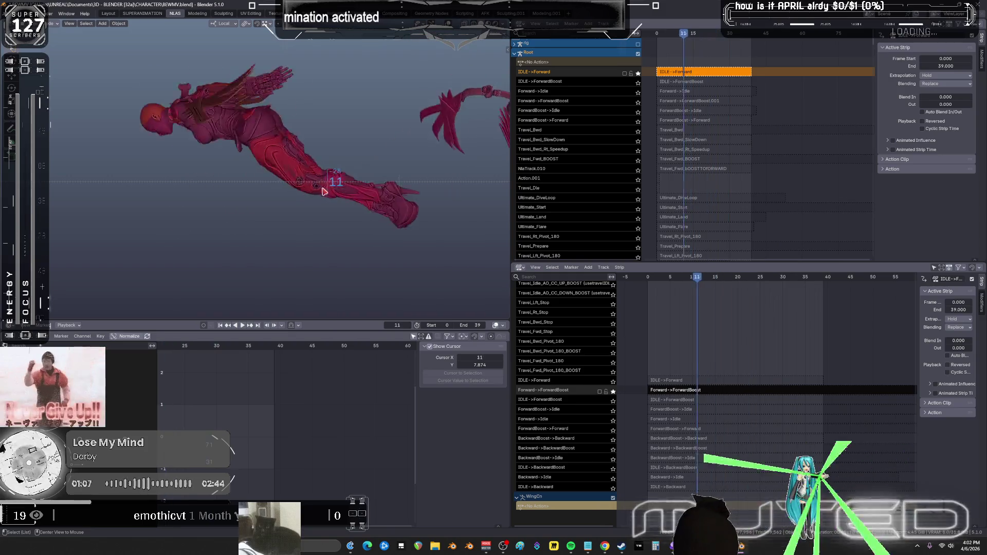
- Check the IDLE->ForwardBoost pose at frame 20, then unsolo that track
click(644, 84)
click(684, 85)
mouse_move(357, 197)
mouse_down()
mouse_move(385, 189)
mouse_move(411, 200)
mouse_move(324, 211)
mouse_up()
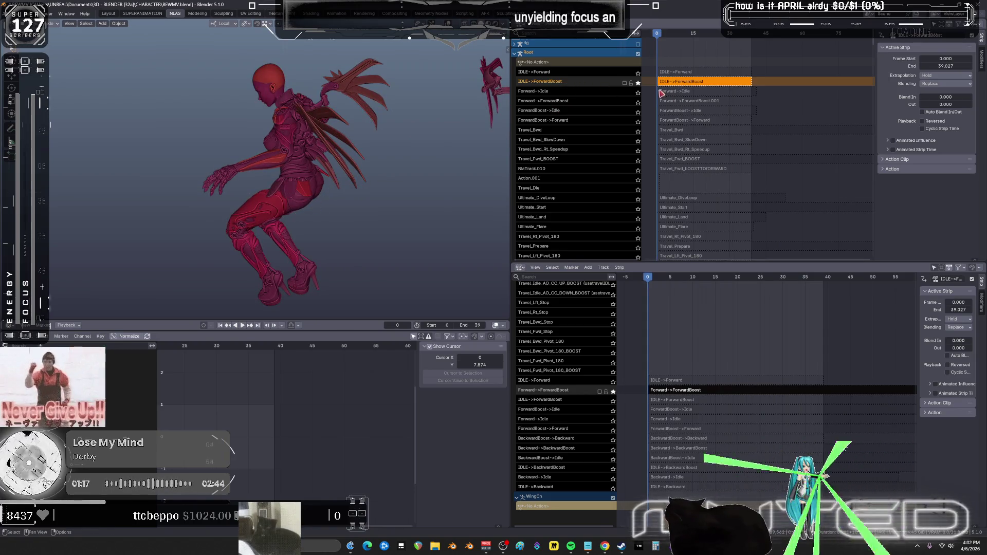
click(638, 83)
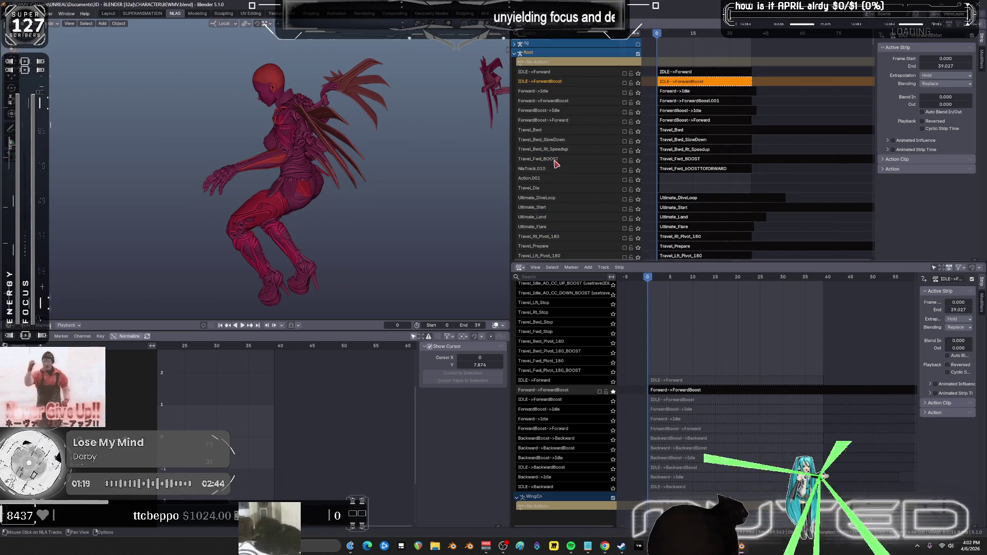
- Solo Travel_Fwd_BOOST, check frame 28, and tweak its action with overlays shown
click(639, 160)
mouse_move(673, 45)
mouse_down()
mouse_move(742, 68)
mouse_move(663, 67)
mouse_move(710, 66)
mouse_up()
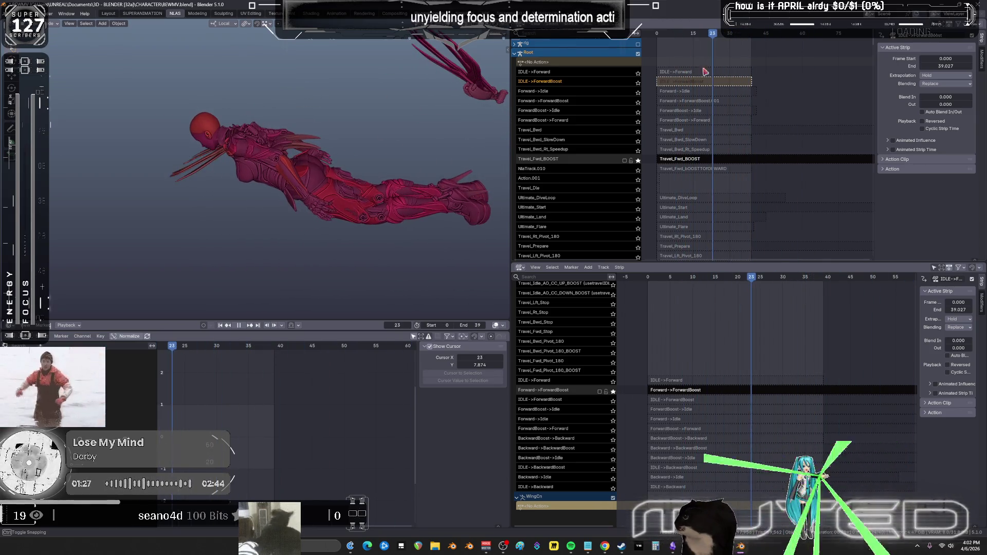
click(698, 162)
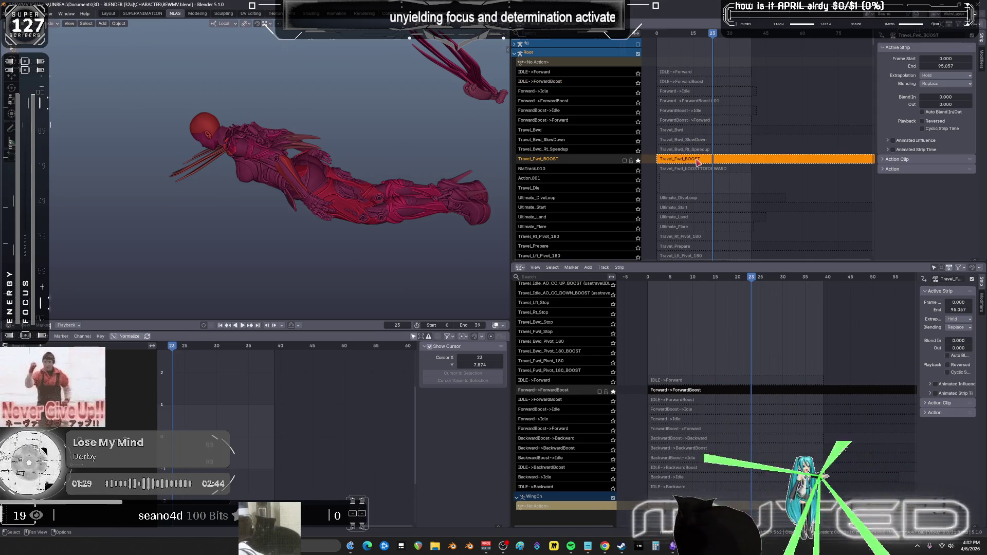
key(Tab)
key(shift+alt+z)
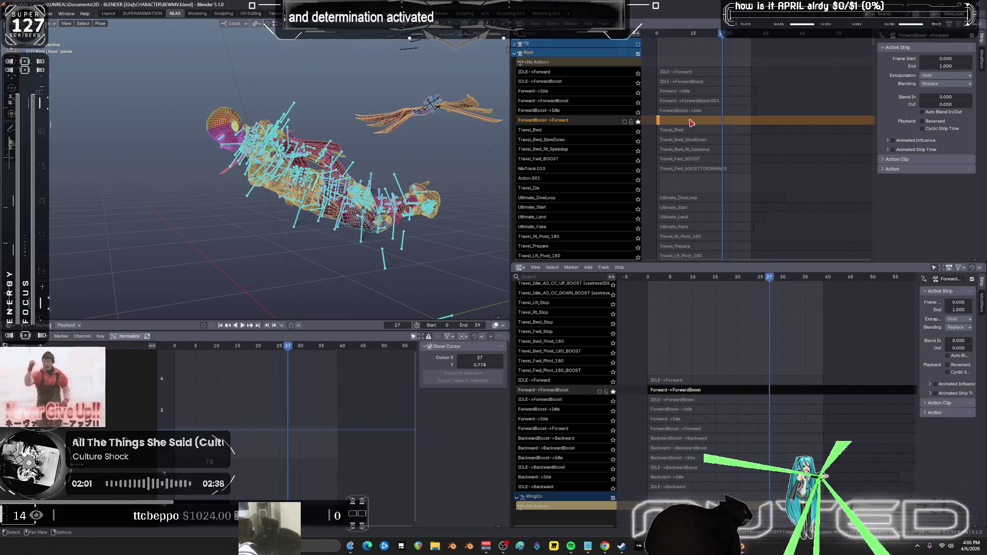
- Loop the ForwardBoost->Forward playback, view the rig from the front, and frame the strip
key(space)
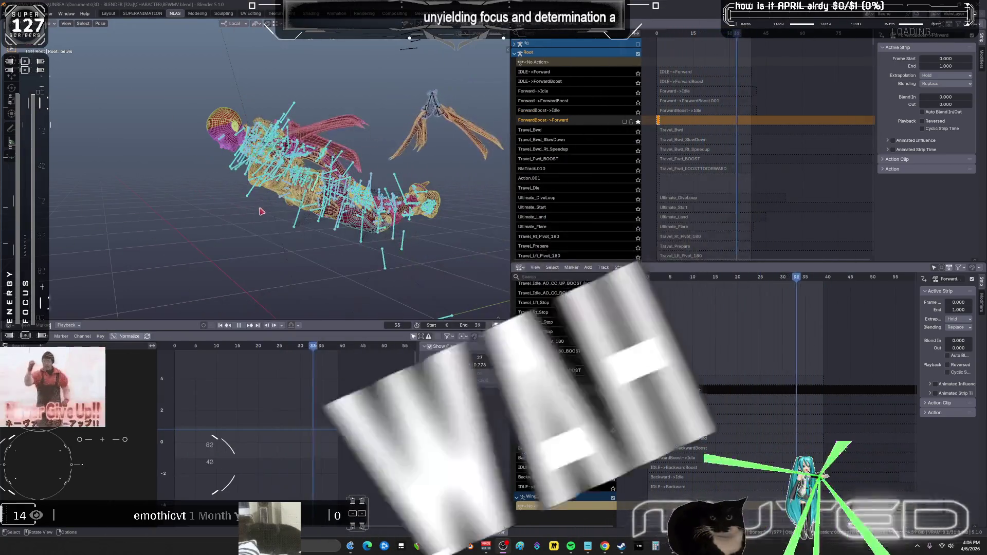
mouse_move(212, 46)
middle_down()
mouse_move(129, 134)
mouse_move(110, 202)
mouse_move(70, 244)
mouse_move(145, 22)
mouse_move(149, 132)
middle_up()
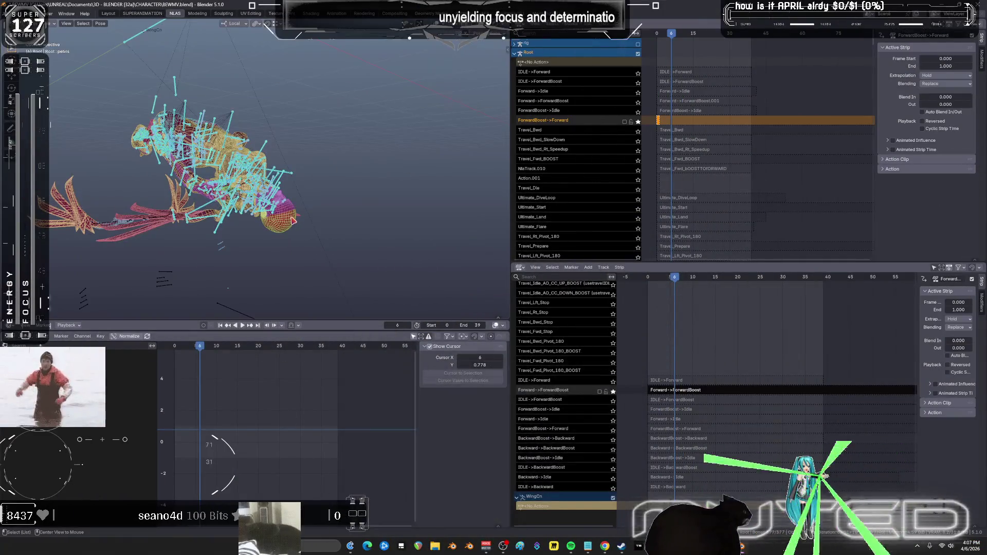
scroll(249, 406, down, 2)
scroll(666, 135, up, 2)
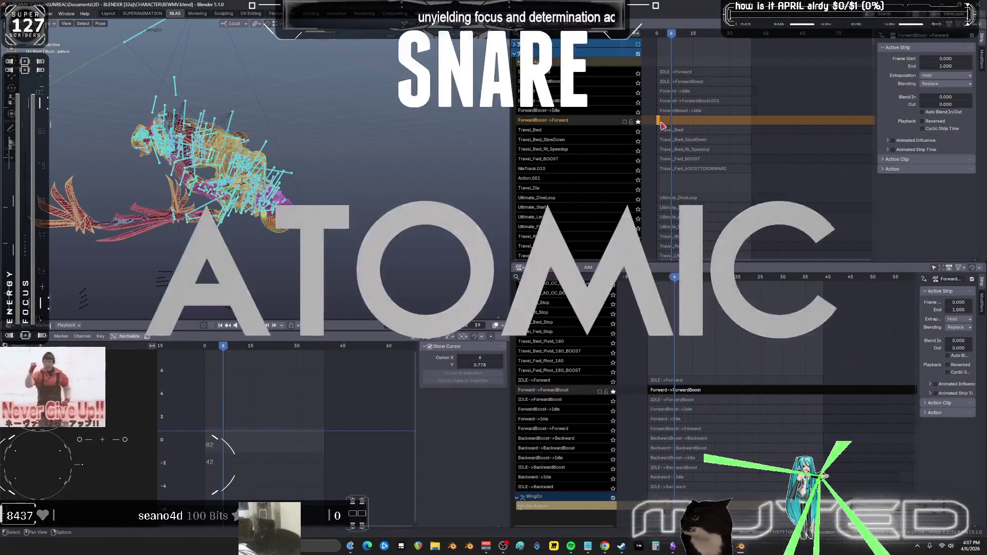
key(KP_Decimal)
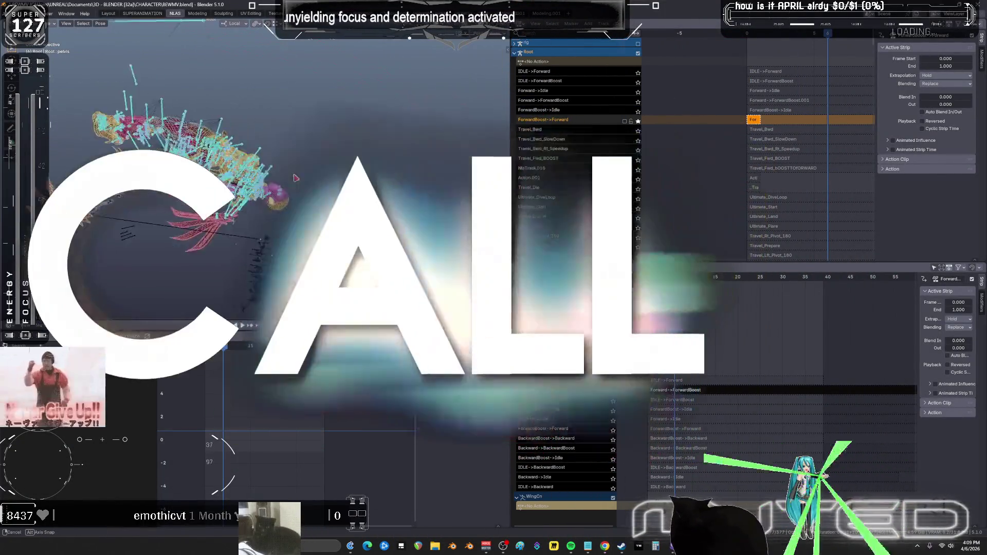
scroll(762, 344, up, 5)
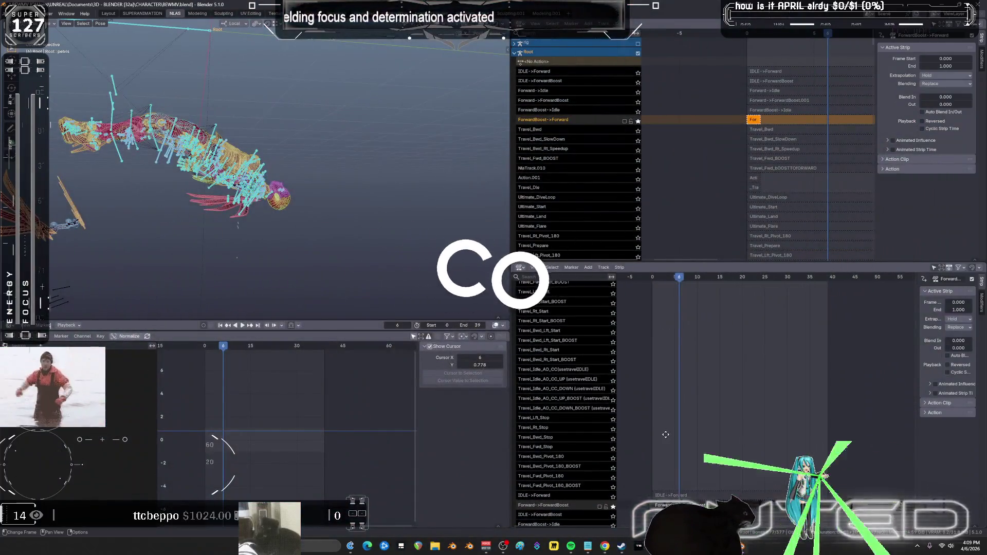
key(Home)
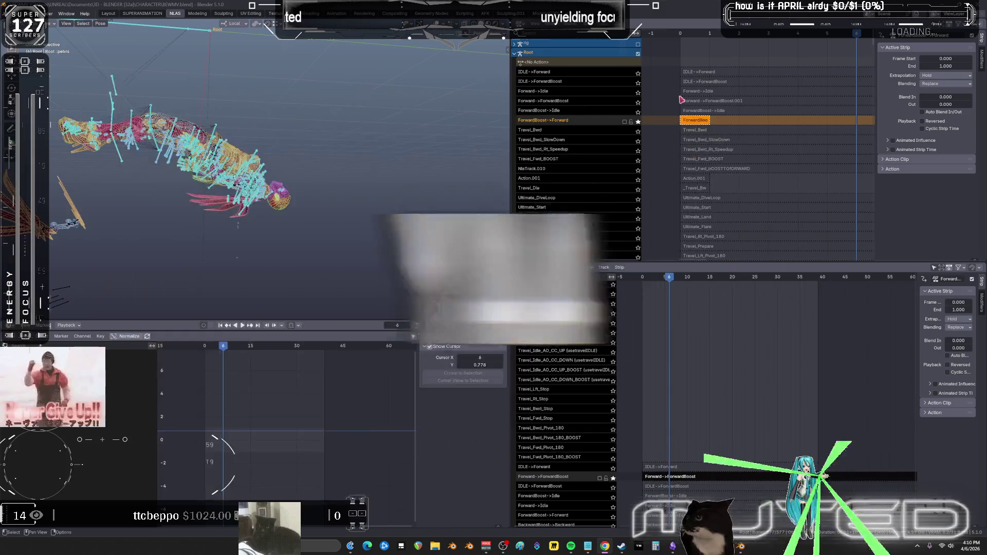
scroll(684, 146, up, 2)
- Zoom the upper NLA editor, drag the 3D view border left, and pan the tracks
ctrl+scroll(677, 153, up, 3)
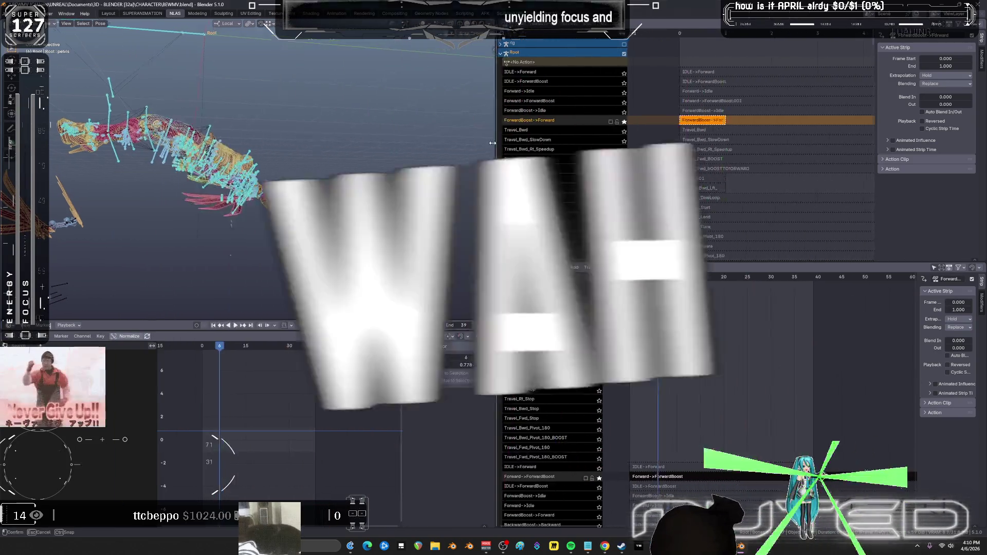
drag(493, 143, 411, 165)
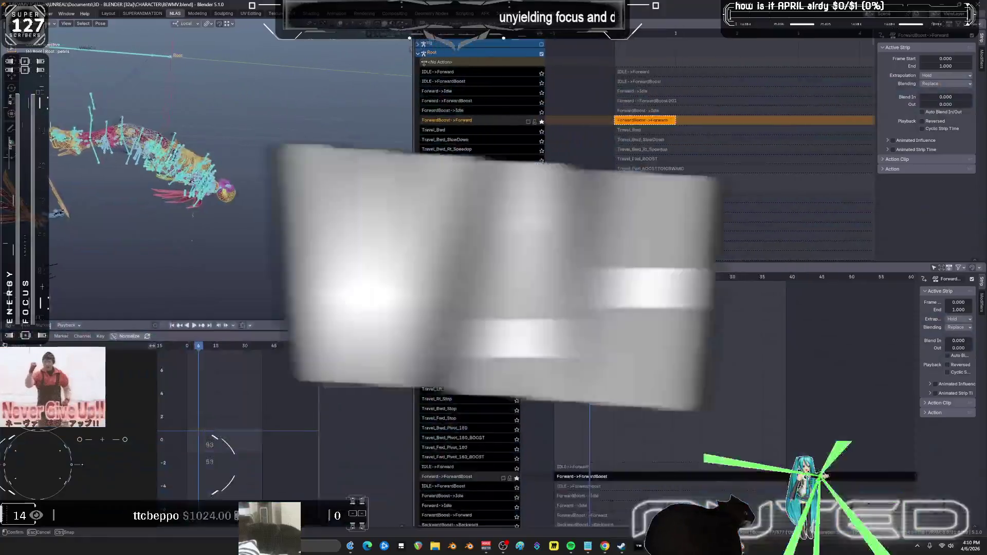
drag(332, 154, 332, 154)
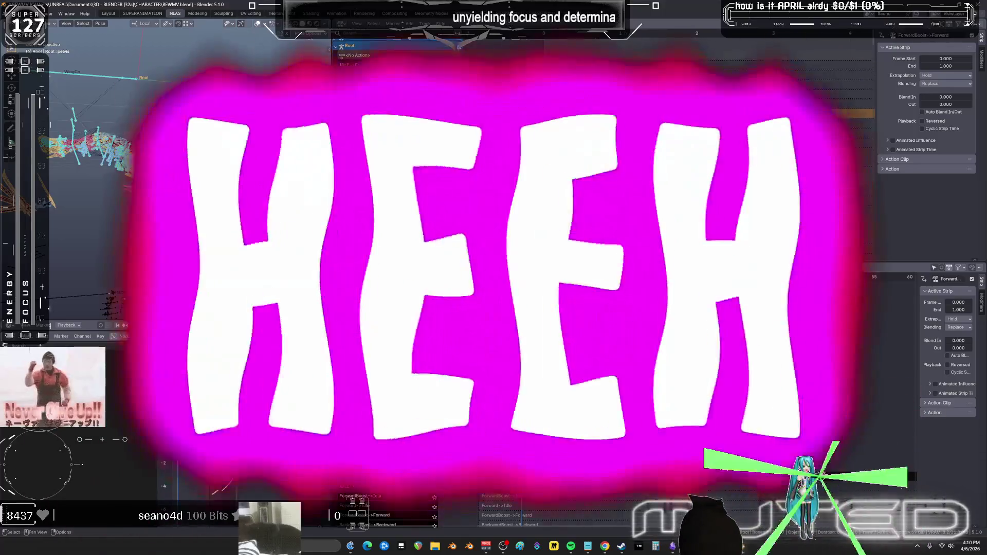
mouse_move(603, 181)
middle_down()
mouse_move(556, 147)
mouse_move(540, 171)
middle_up()
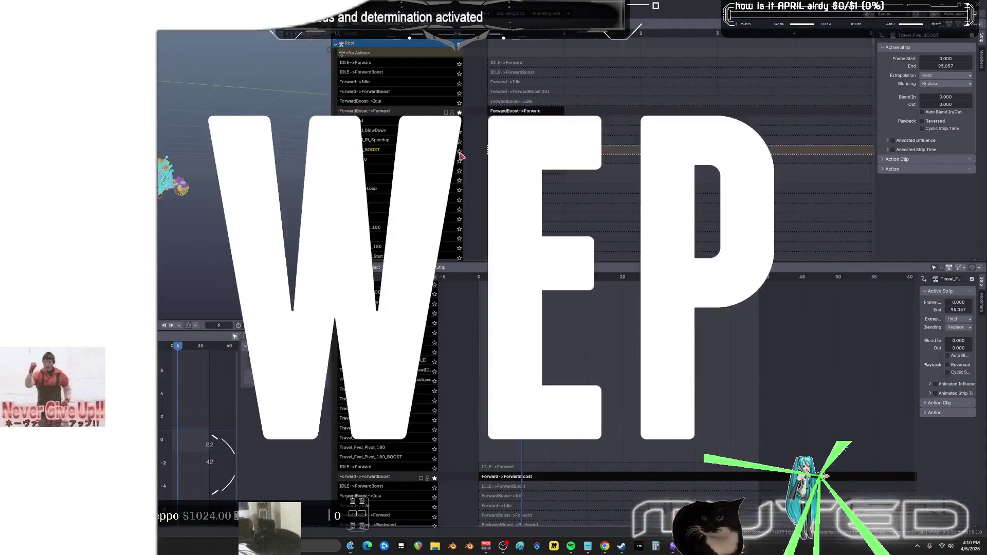
- Tweak the Travel_Fwd_BOOST strip's action and orbit the rig into a perspective view
click(460, 154)
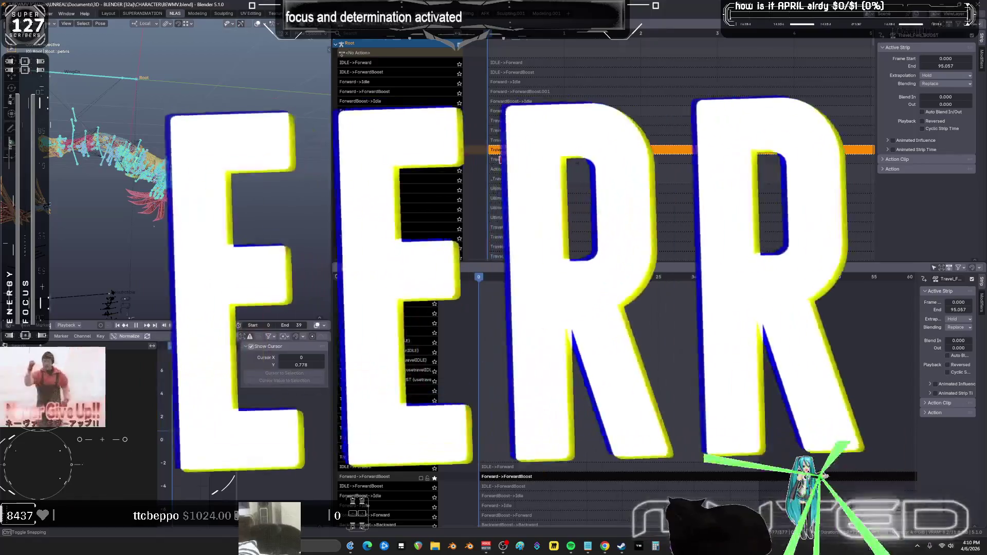
key(Tab)
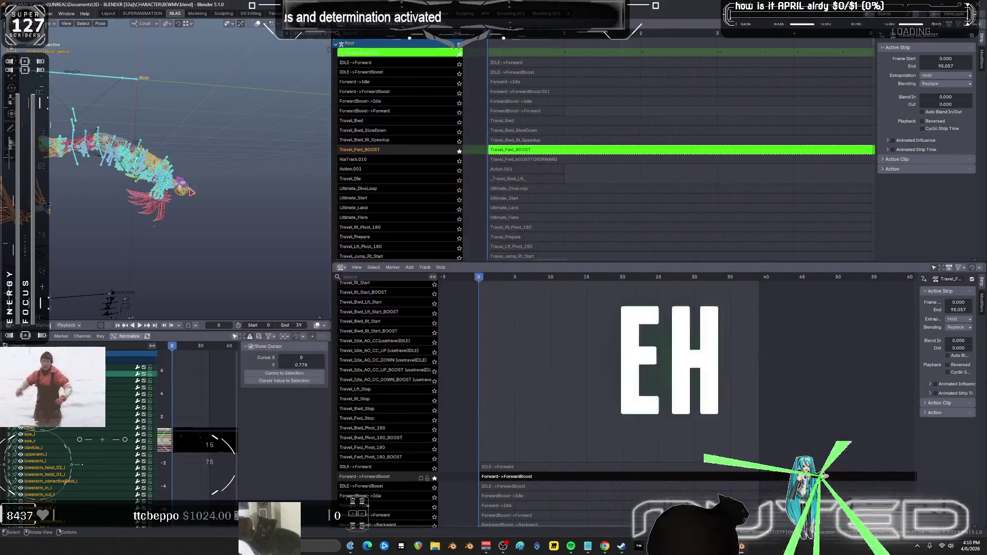
key(ctrl+space)
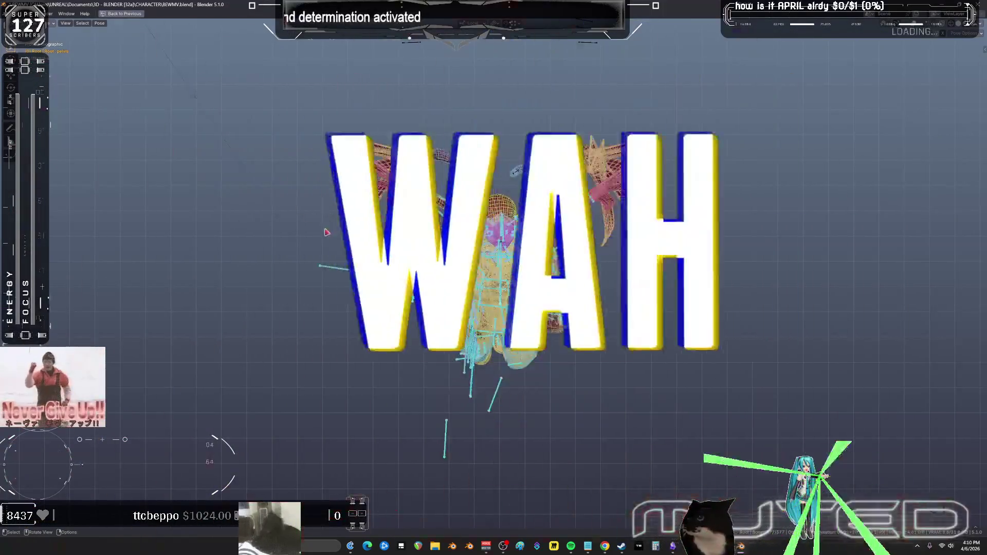
middle_drag(326, 232, 140, 360)
key(ctrl+space)
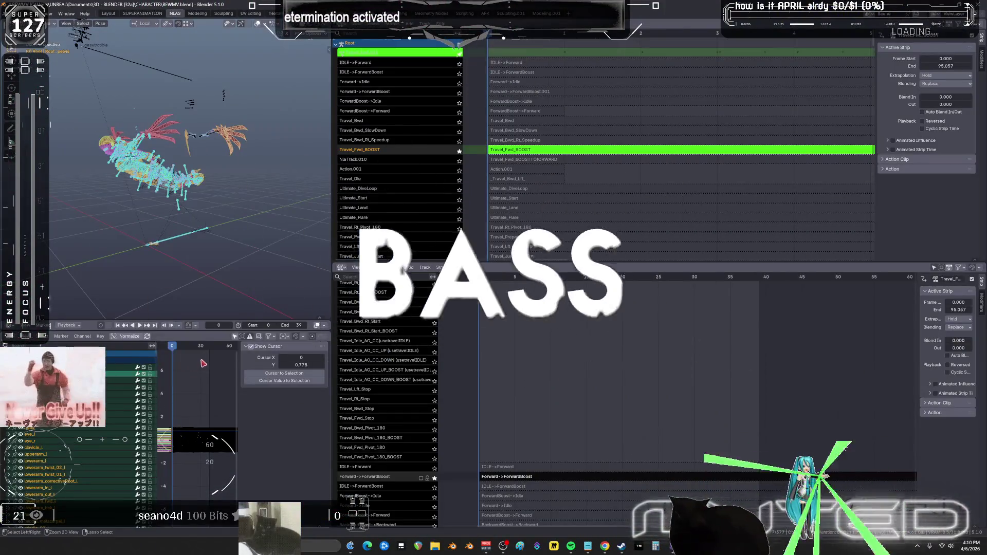
- Box-select all Travel_Fwd_BOOST keyframes in the maximized graph editor, then pan to more Travel tracks
key(ctrl+space)
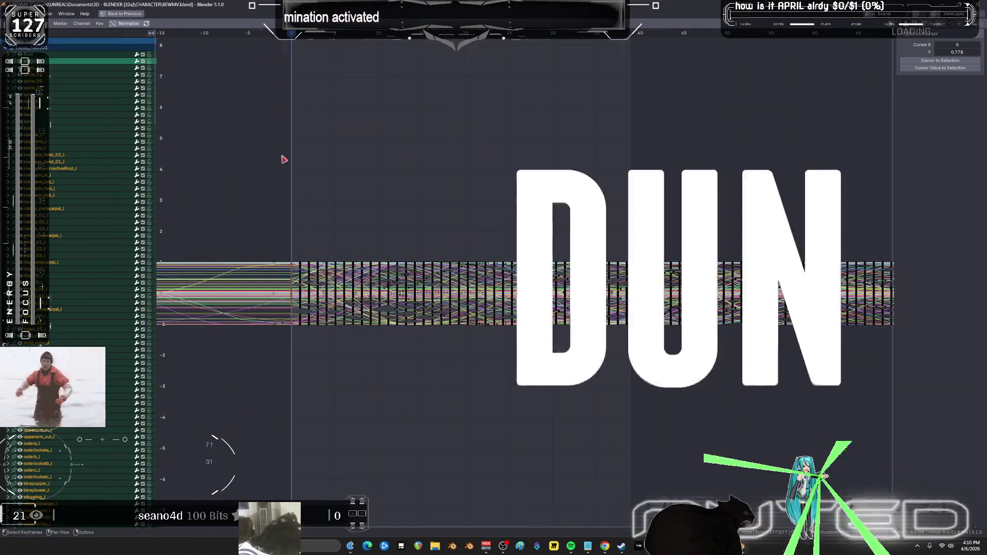
mouse_move(276, 52)
mouse_down()
mouse_move(299, 331)
mouse_move(404, 393)
mouse_move(472, 383)
mouse_move(480, 348)
mouse_up()
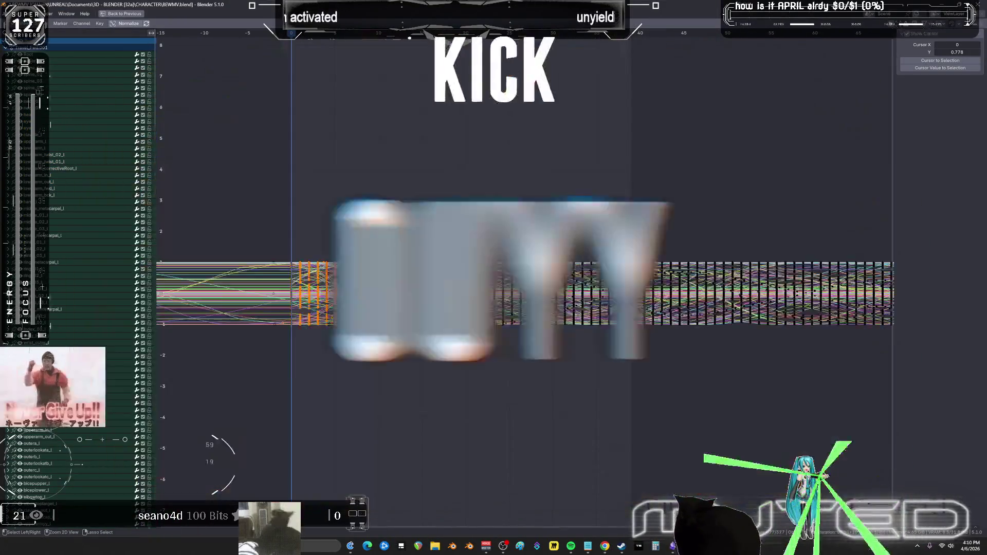
key(ctrl+space)
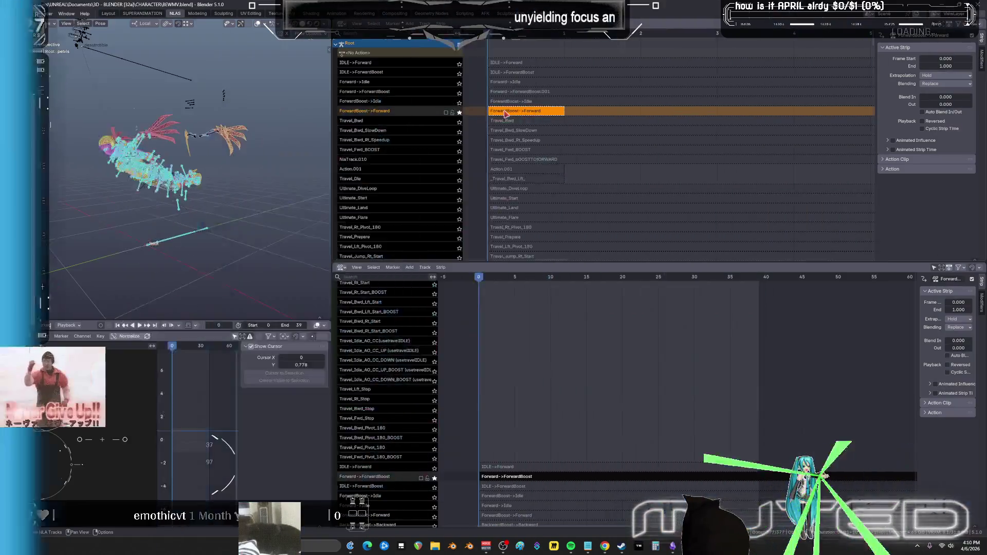
key(ctrl+space)
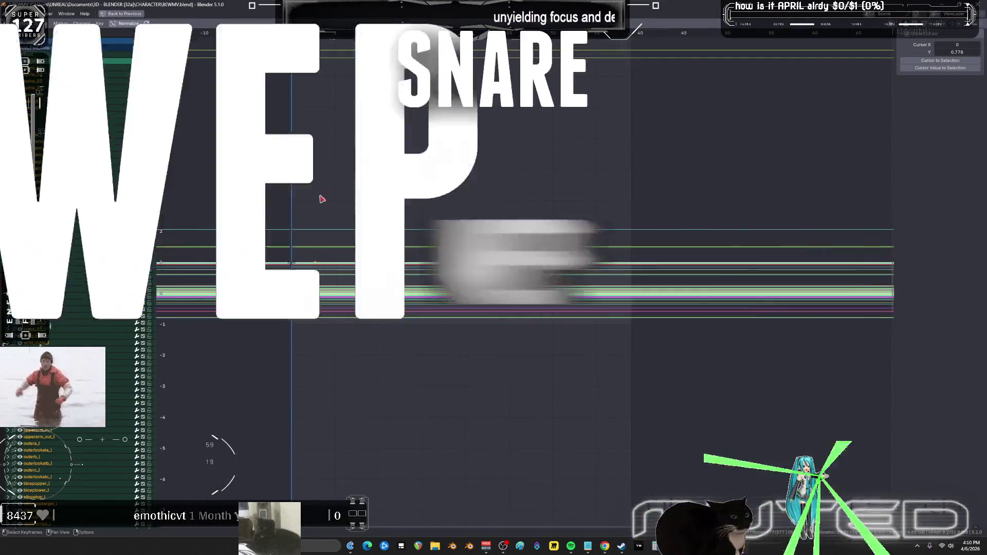
key(ctrl+space)
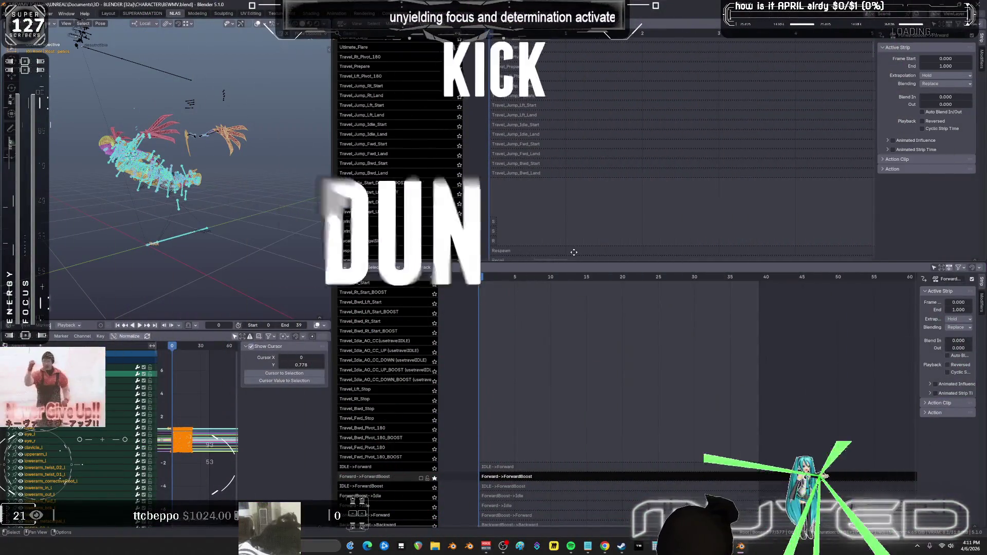
mouse_move(532, 239)
middle_down()
mouse_move(583, 108)
mouse_move(586, 34)
middle_up()
- Pan the NLA track list down and scrub the playhead to frame 24
scroll(571, 67, down, 8)
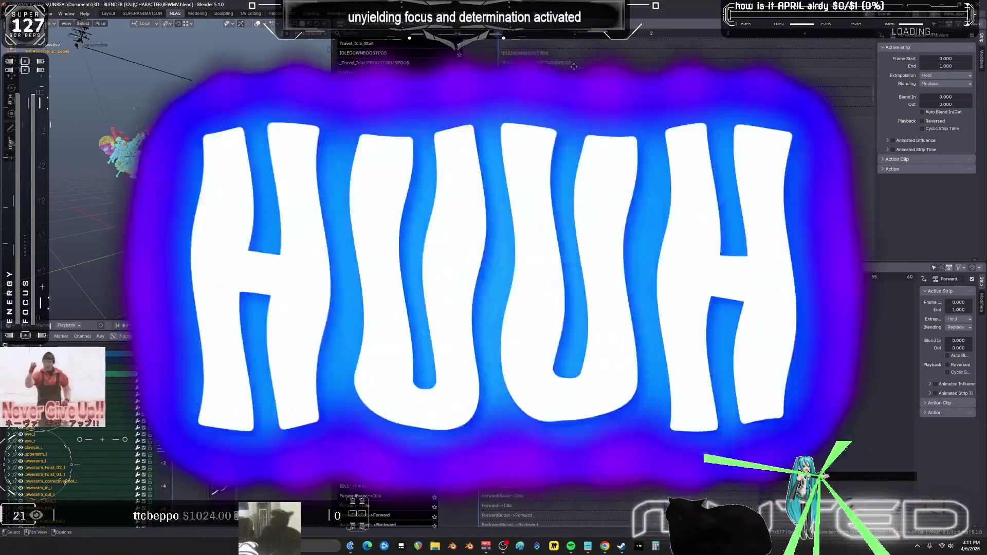
scroll(580, 93, down, 10)
scroll(521, 162, down, 5)
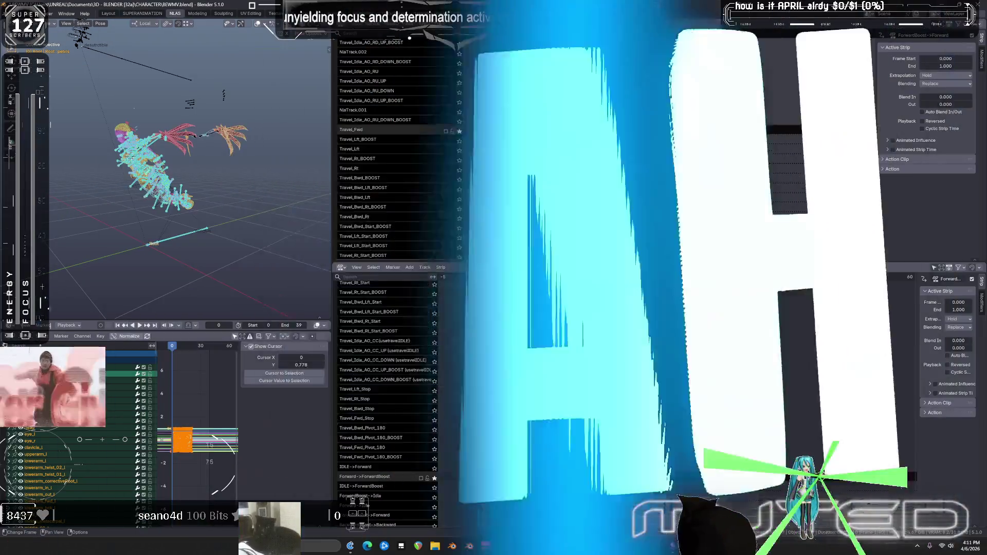
mouse_move(479, 276)
mouse_down()
mouse_move(652, 277)
mouse_move(522, 277)
mouse_up()
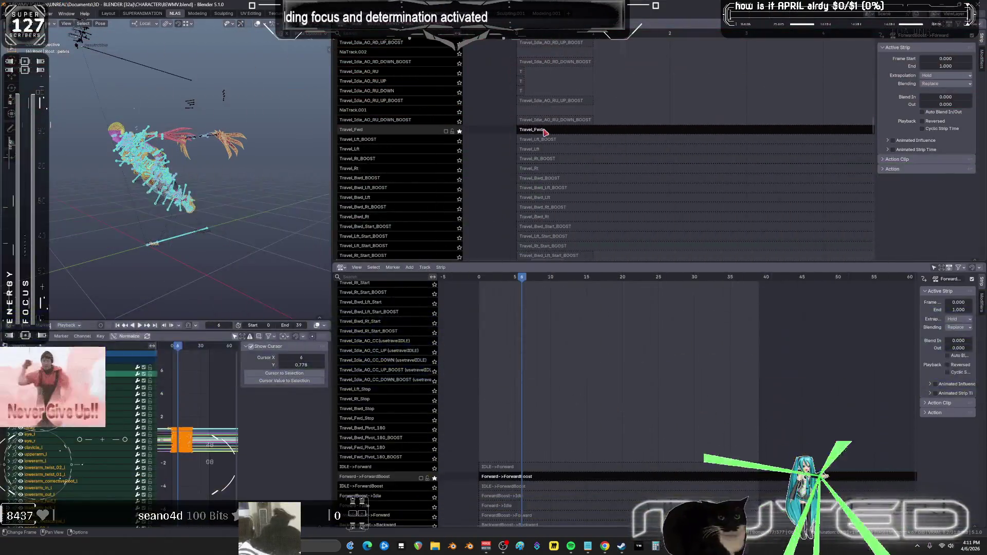
- Put the Travel_Fwd strip into tweak mode with its curves filling the window
click(544, 130)
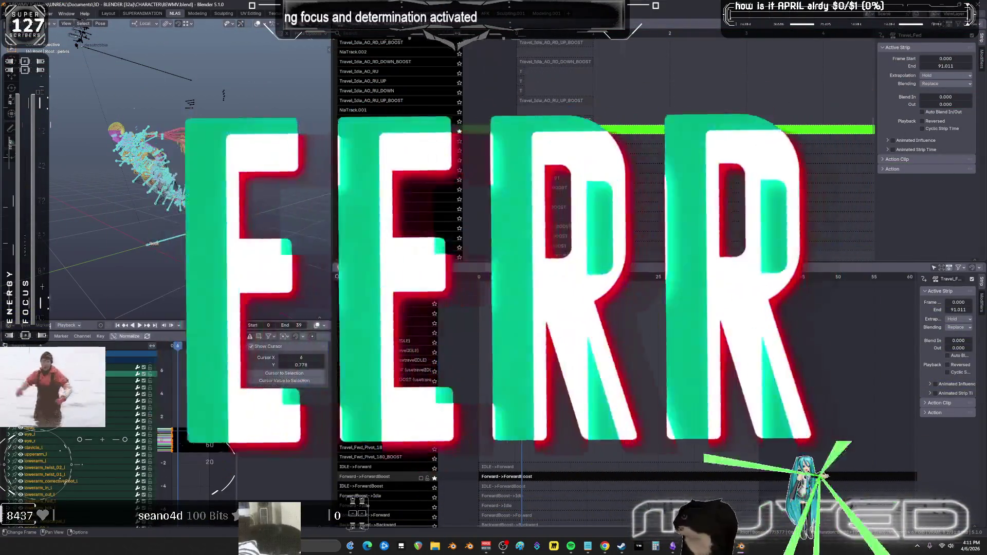
key(Tab)
key(ctrl+space)
scroll(683, 255, down, 2)
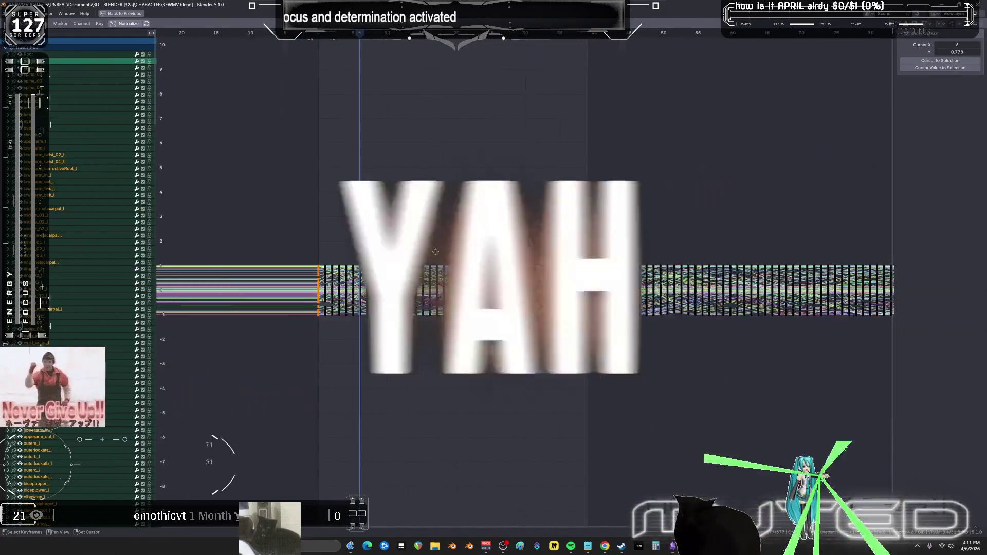
- Restore the layout, exit Travel_Fwd tweak mode, and jump the playhead to end frame 71
ctrl+scroll(406, 244, down, 5)
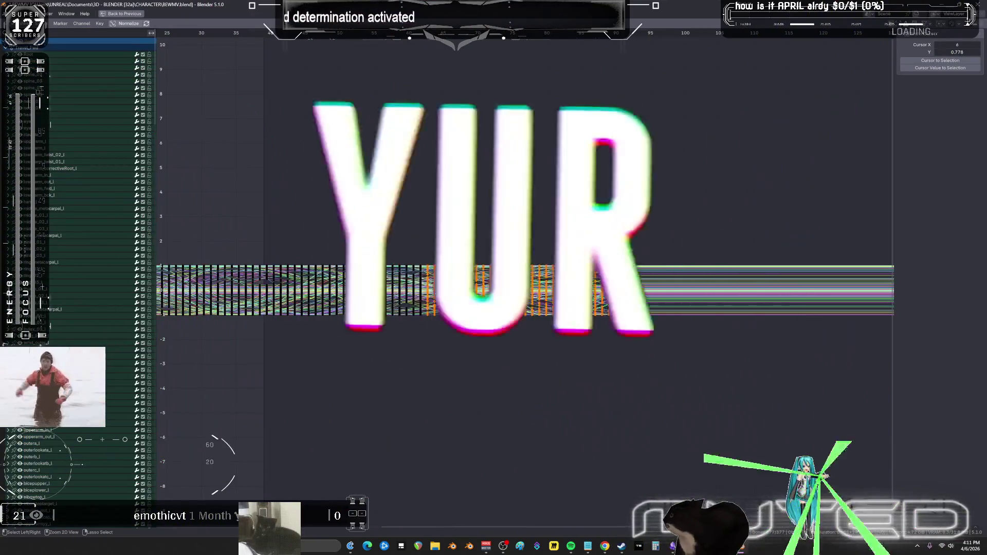
key(ctrl+space)
key(Tab)
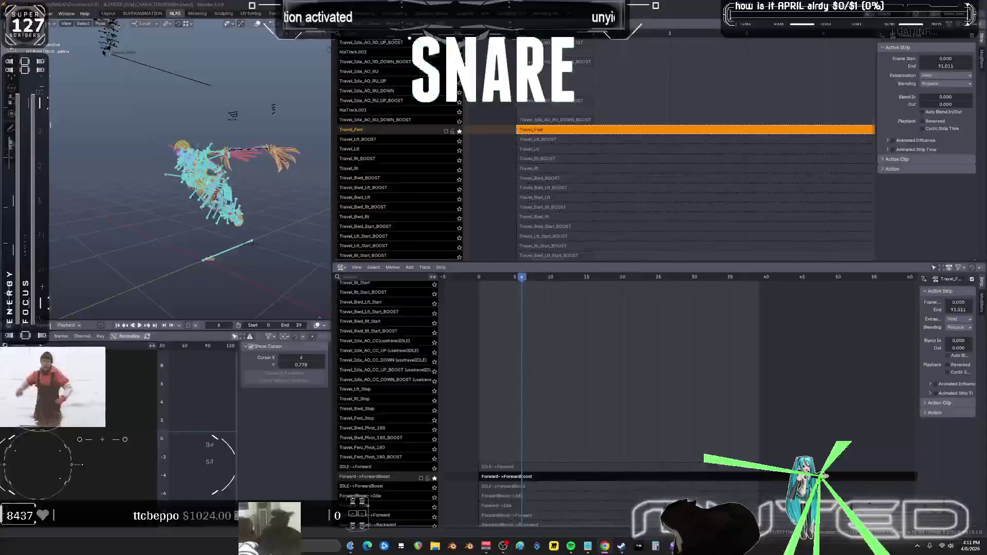
scroll(651, 74, up, 10)
scroll(650, 74, up, 10)
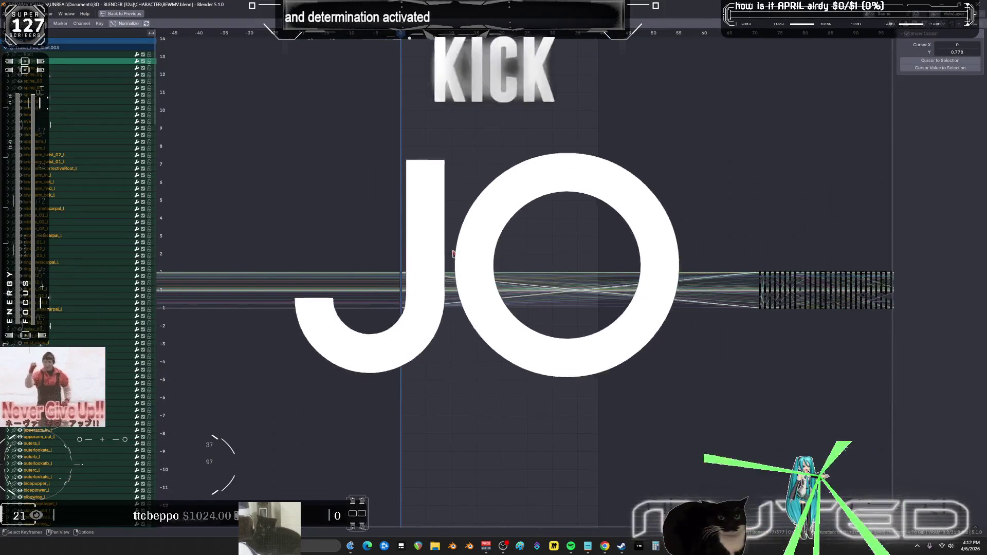
scroll(449, 258, up, 2)
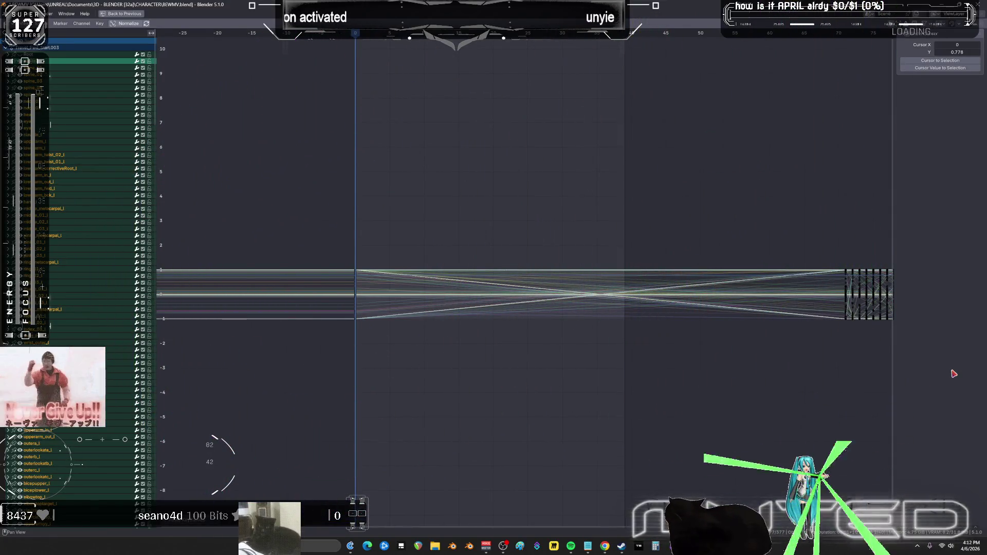
key(shift+Right)
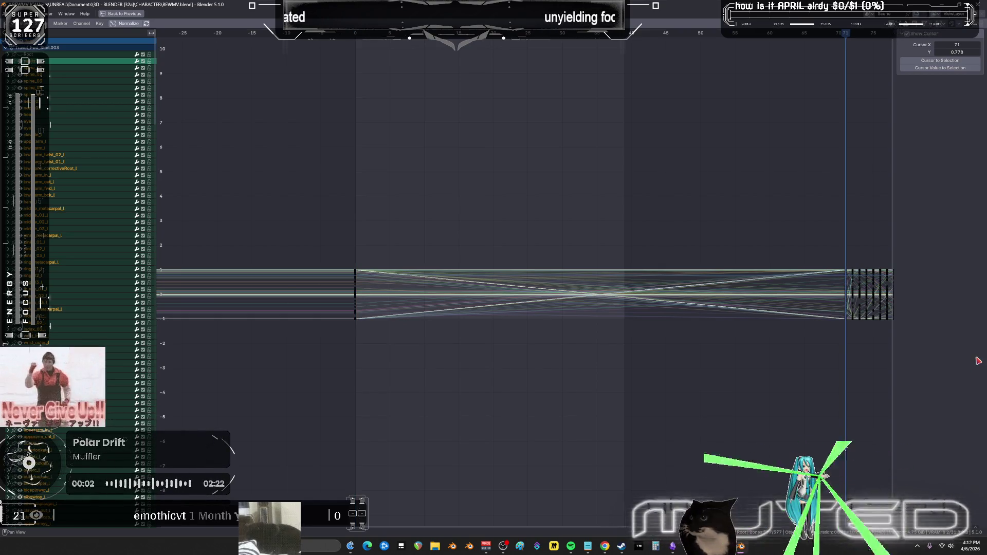
- Switch to Spotify and scroll through Liked Songs to find Incore
click(573, 548)
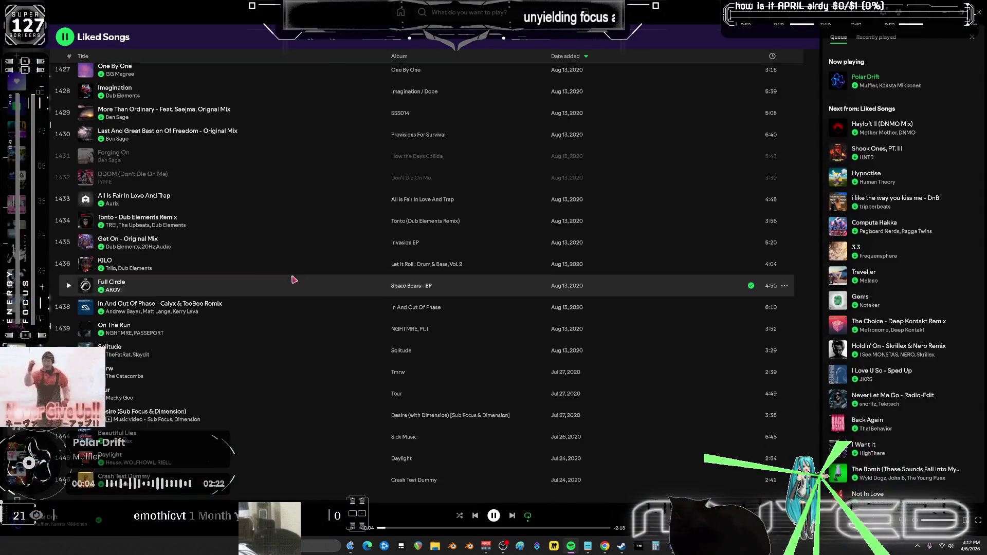
scroll(310, 264, up, 10)
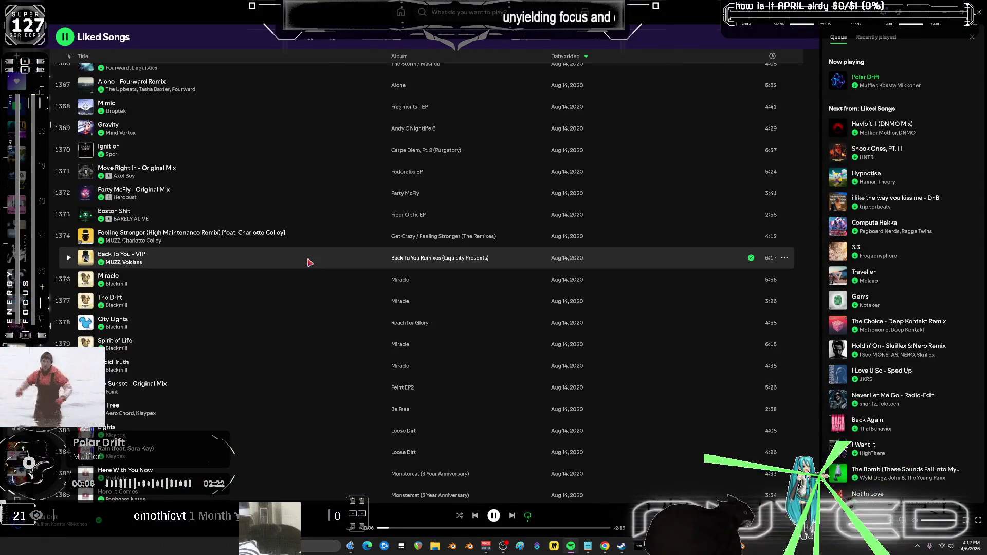
scroll(309, 261, up, 11)
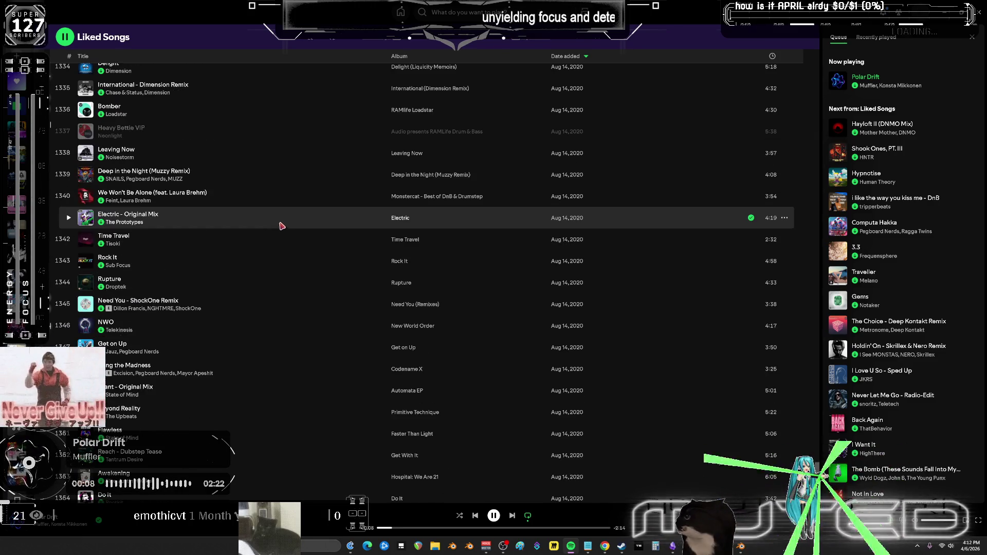
scroll(270, 216, up, 7)
scroll(269, 233, up, 7)
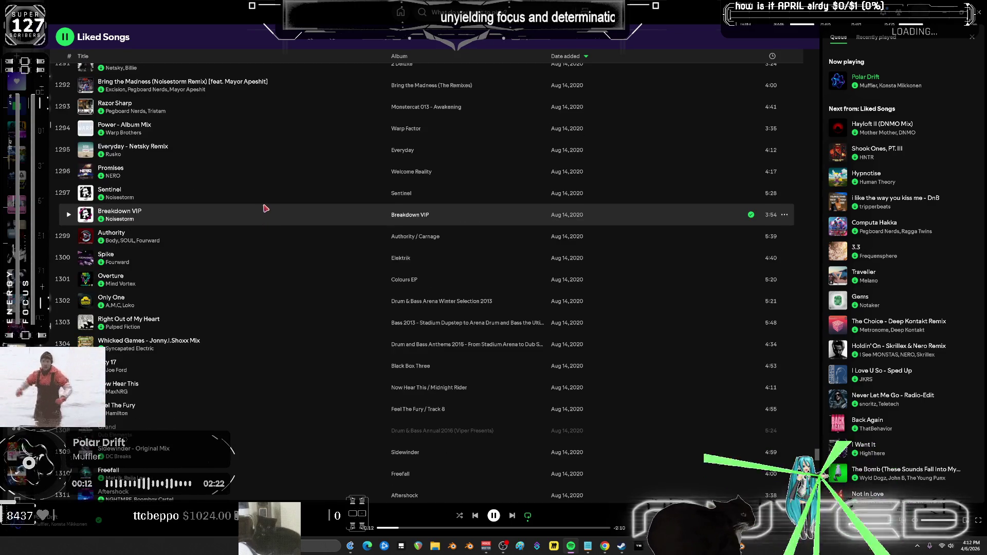
scroll(266, 209, up, 13)
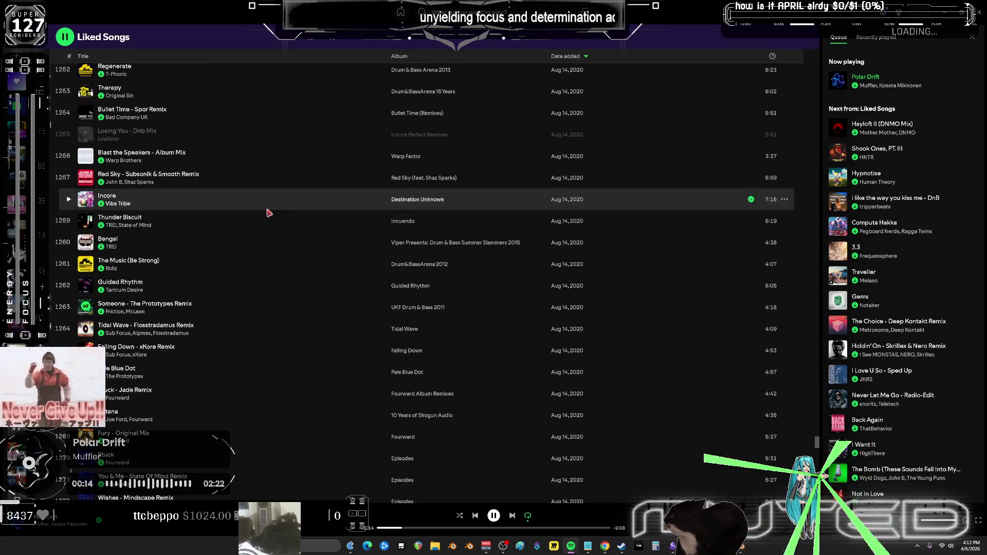
scroll(269, 212, up, 5)
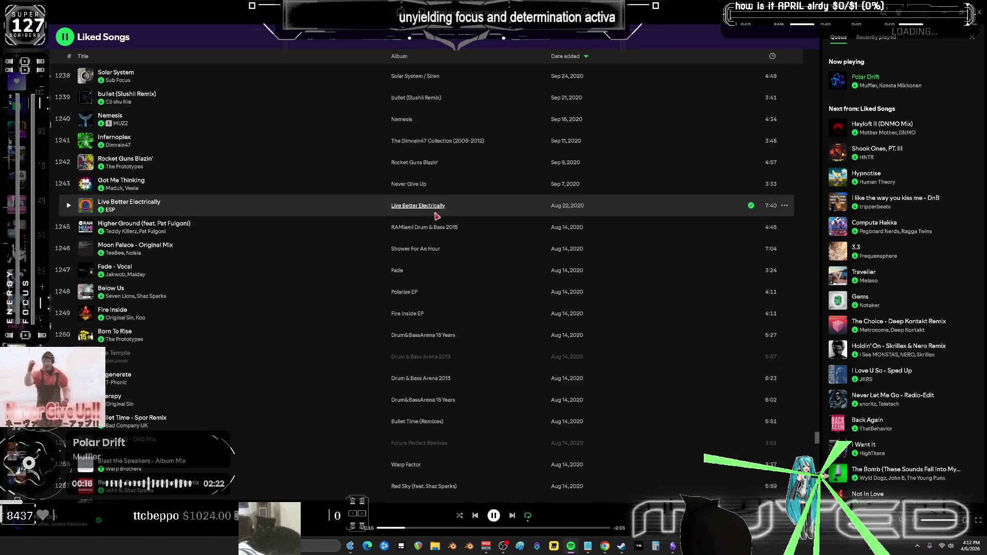
scroll(360, 216, up, 4)
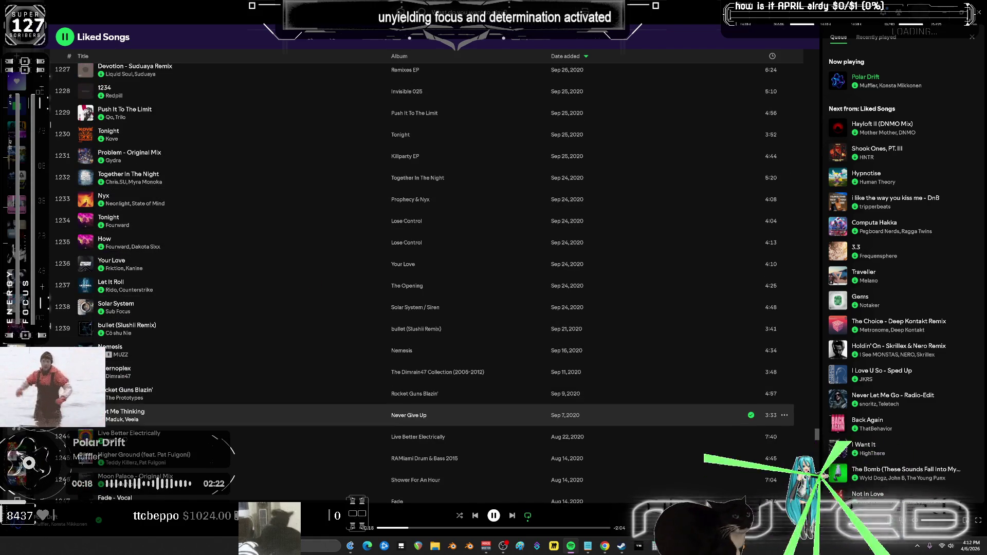
scroll(202, 270, up, 6)
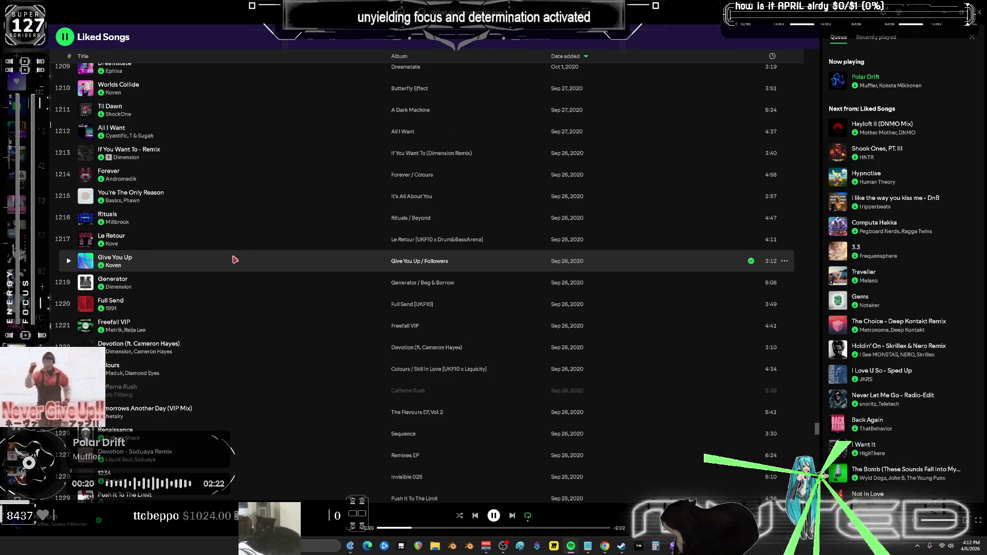
scroll(235, 260, up, 6)
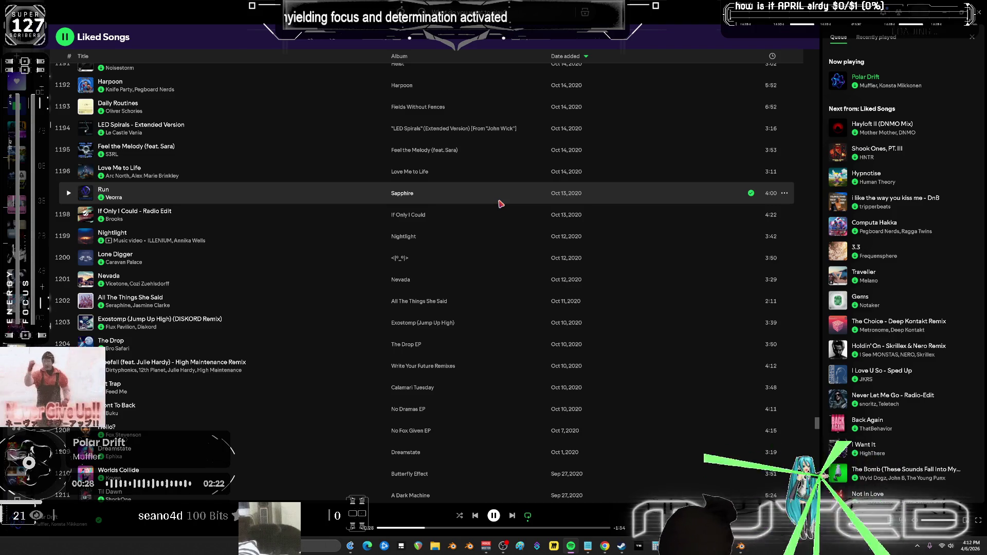
scroll(501, 205, up, 3)
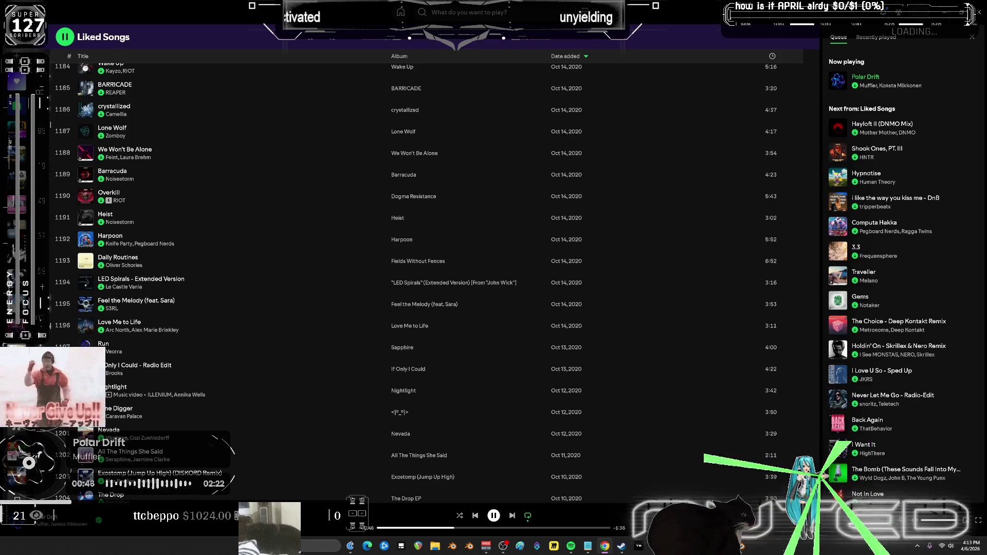
scroll(223, 157, up, 3)
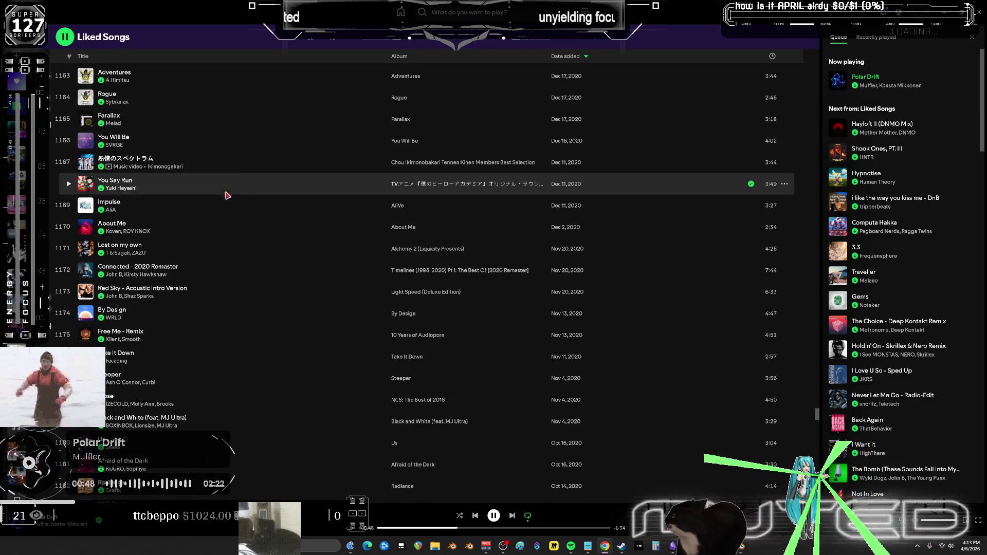
scroll(273, 273, down, 20)
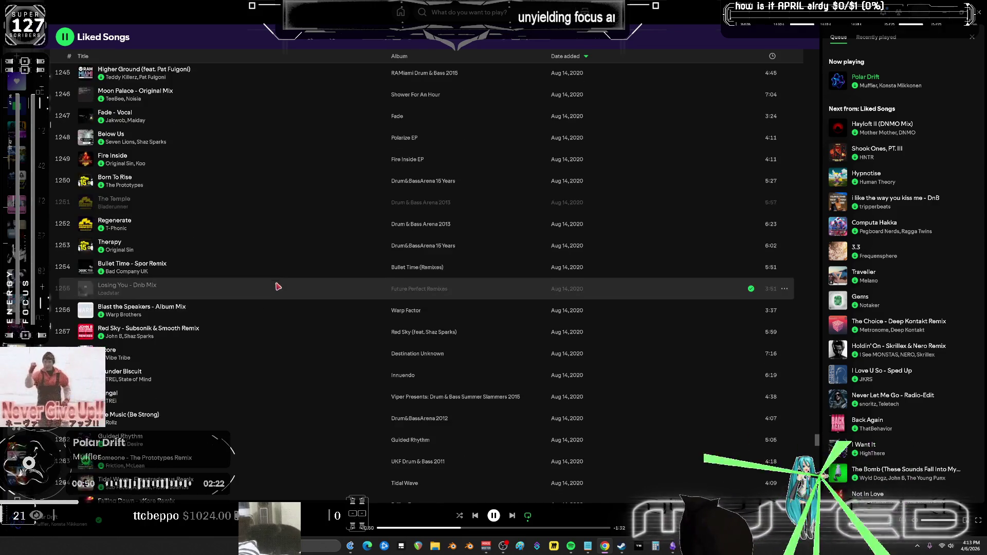
scroll(279, 290, down, 3)
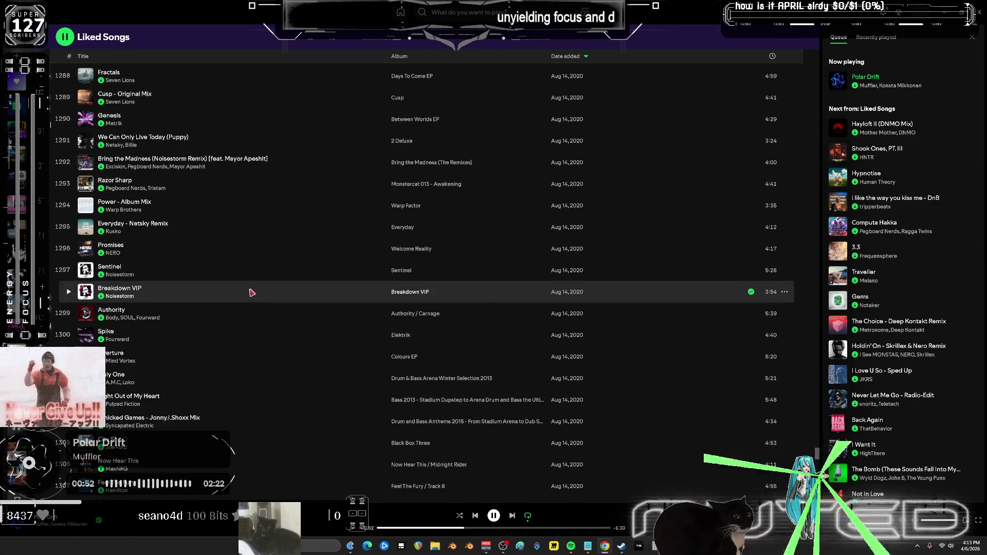
scroll(183, 185, down, 8)
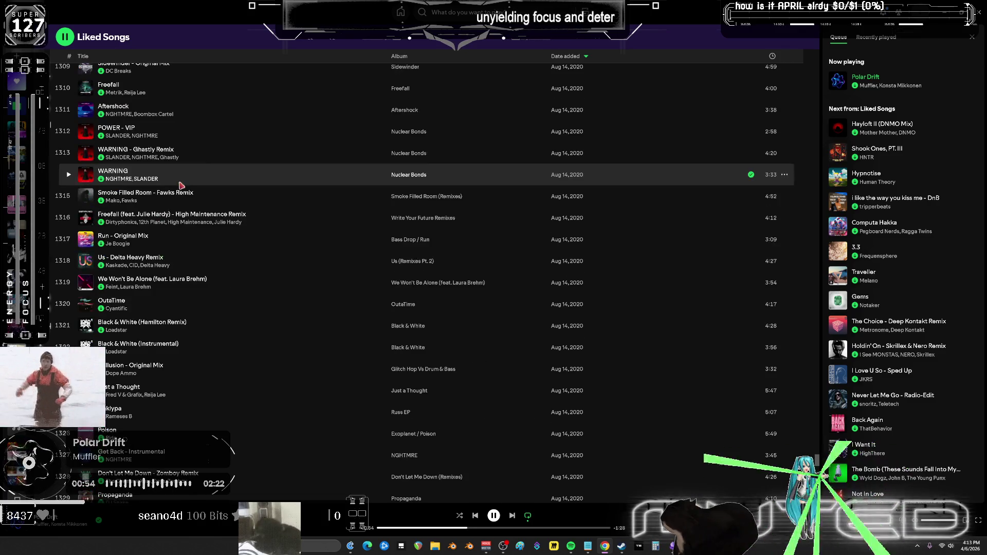
scroll(245, 307, down, 5)
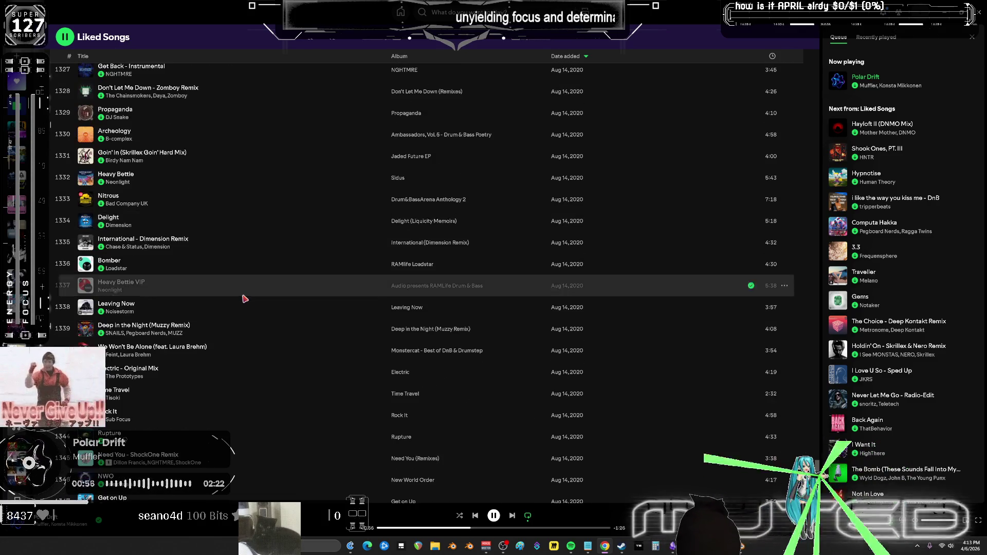
scroll(241, 294, down, 4)
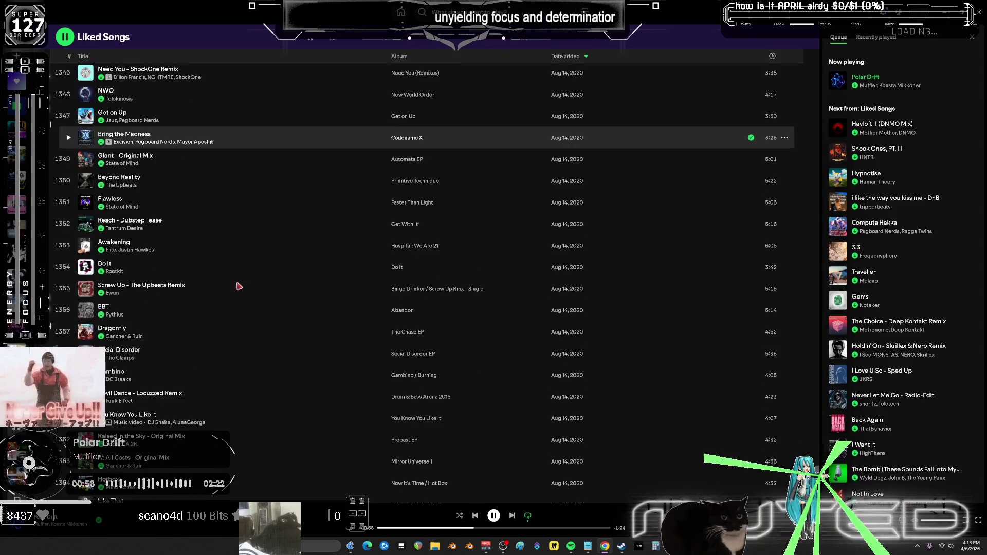
scroll(247, 338, down, 4)
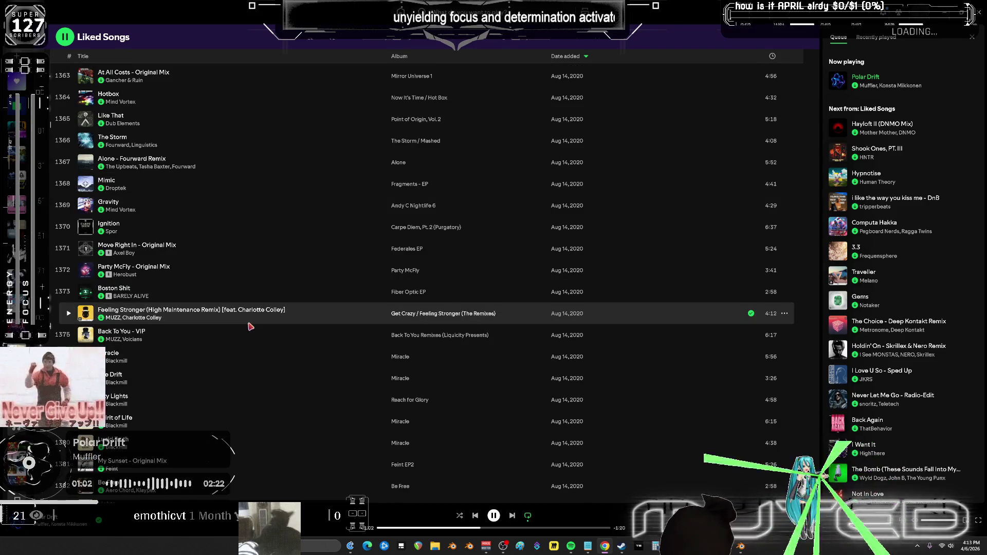
scroll(250, 327, down, 4)
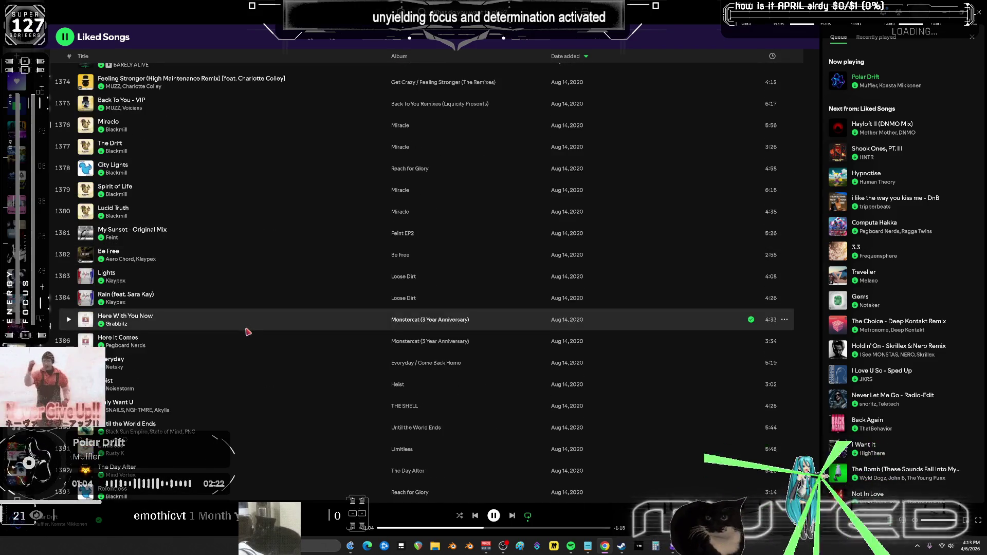
scroll(247, 332, down, 4)
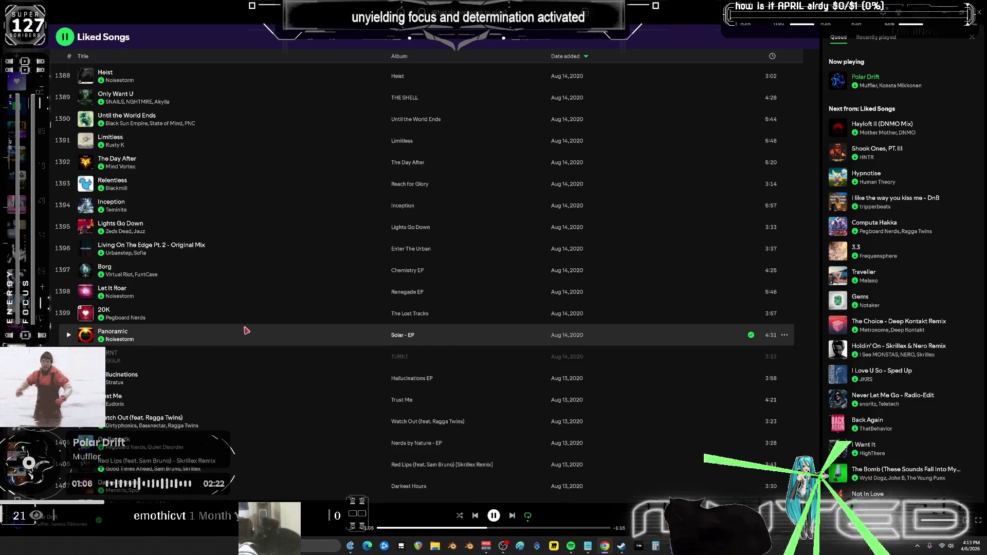
scroll(246, 332, down, 3)
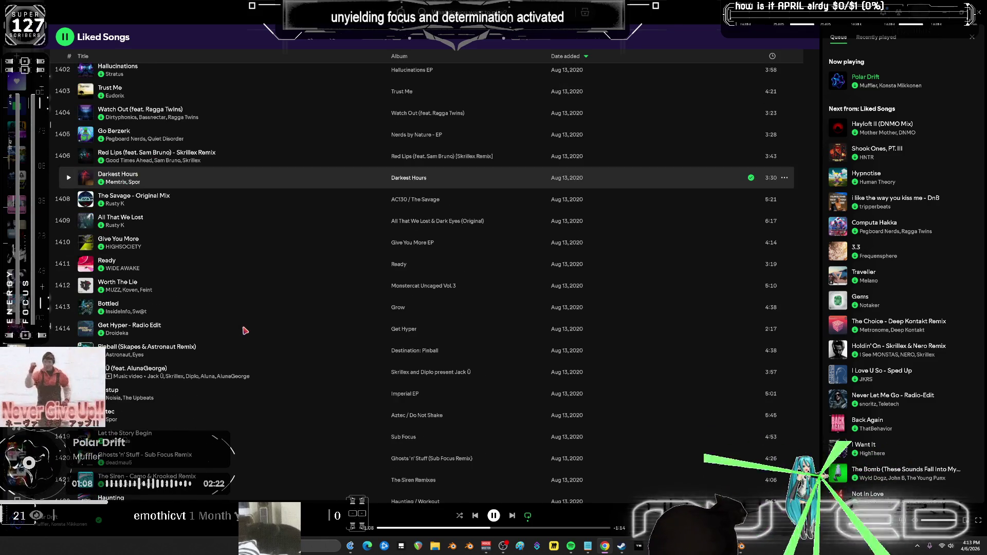
scroll(246, 331, down, 1)
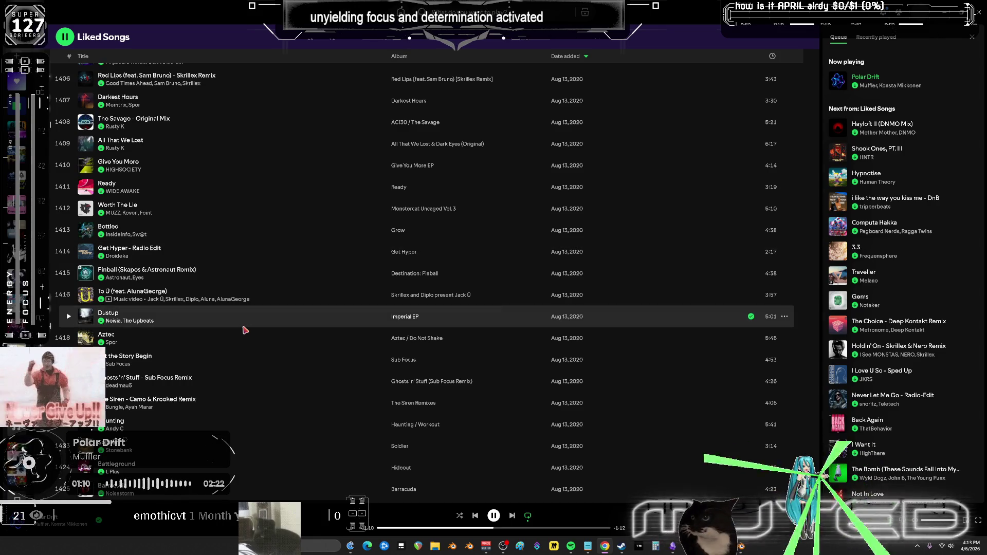
scroll(245, 330, down, 3)
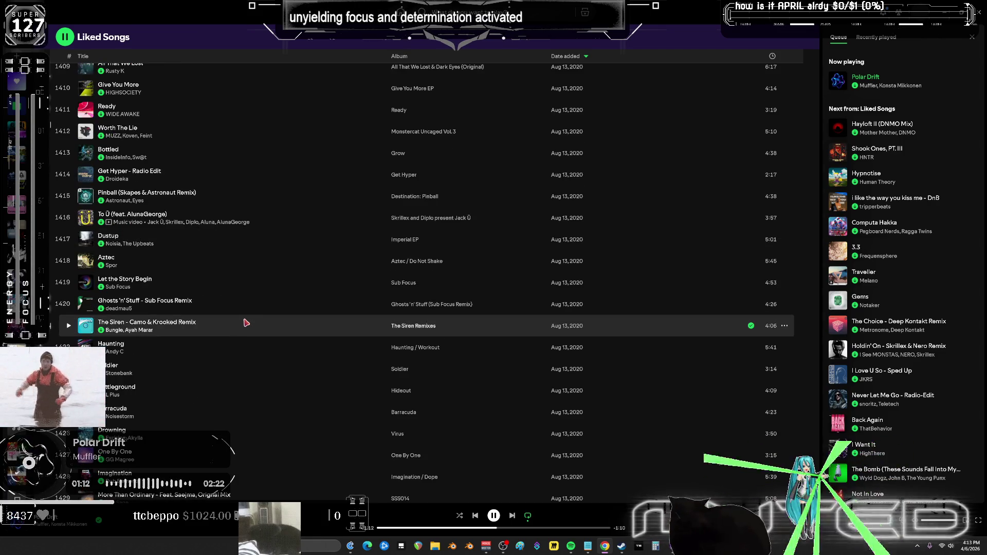
scroll(246, 332, down, 1)
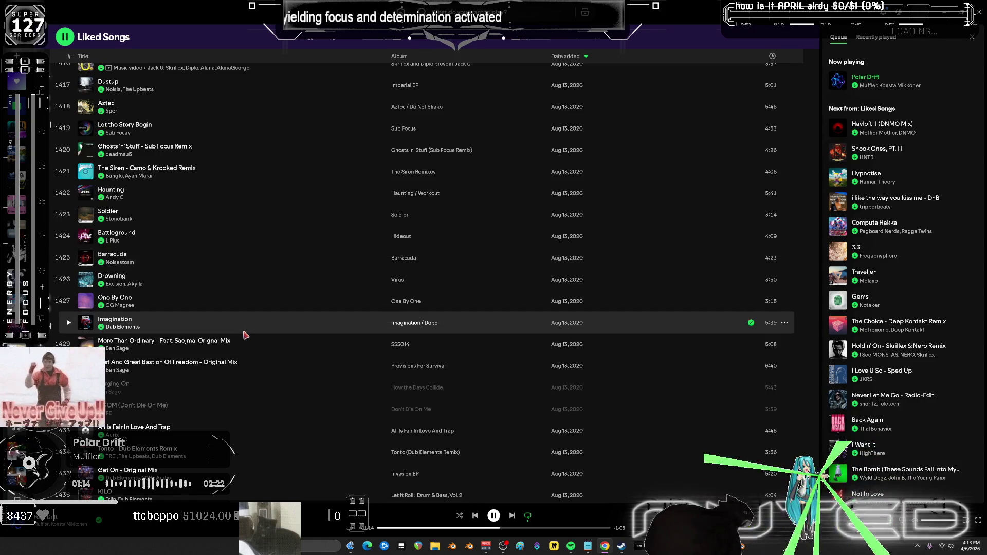
scroll(246, 334, down, 1)
scroll(246, 339, down, 2)
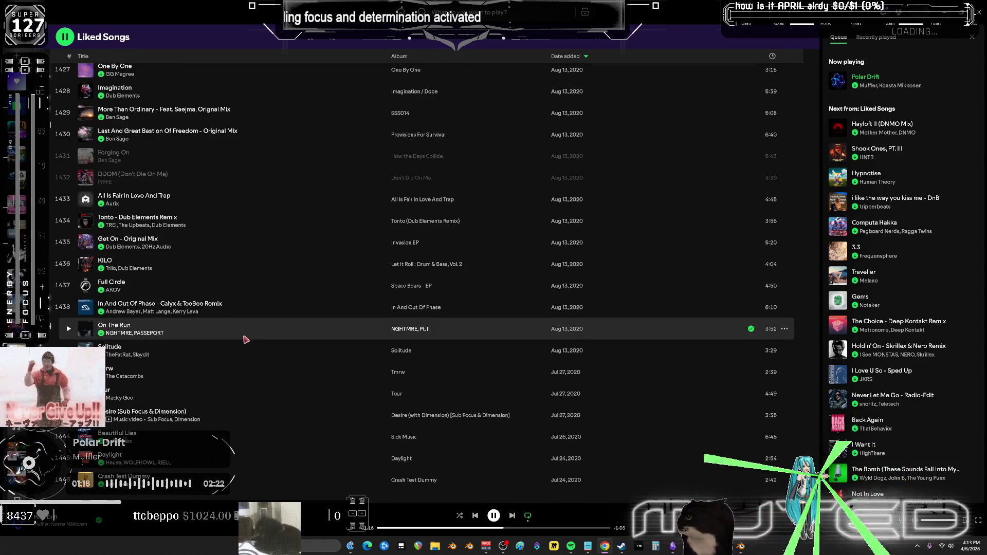
scroll(245, 327, up, 15)
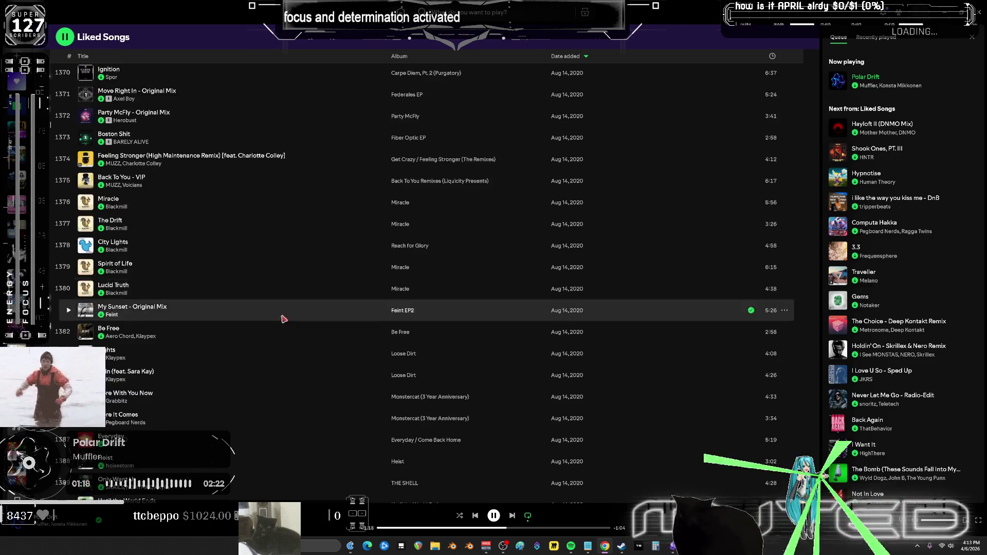
scroll(277, 306, up, 20)
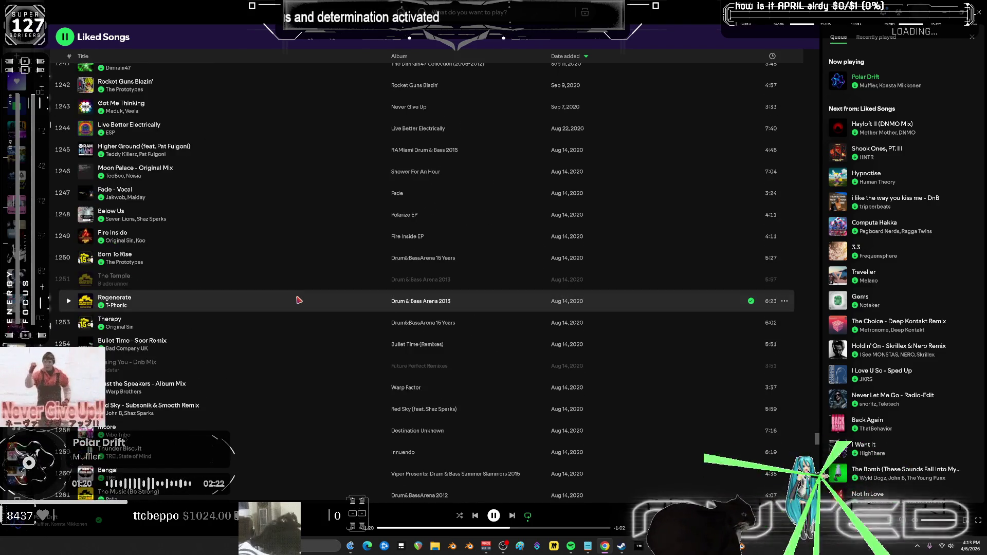
scroll(295, 308, down, 2)
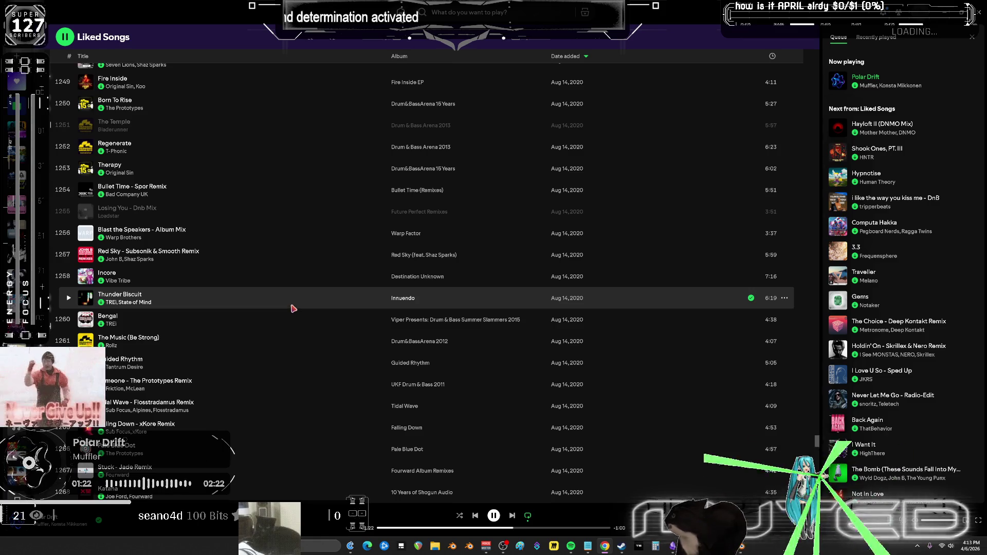
- Add Incore by Vibe Tribe to the queue and return to Blender
right_click(171, 278)
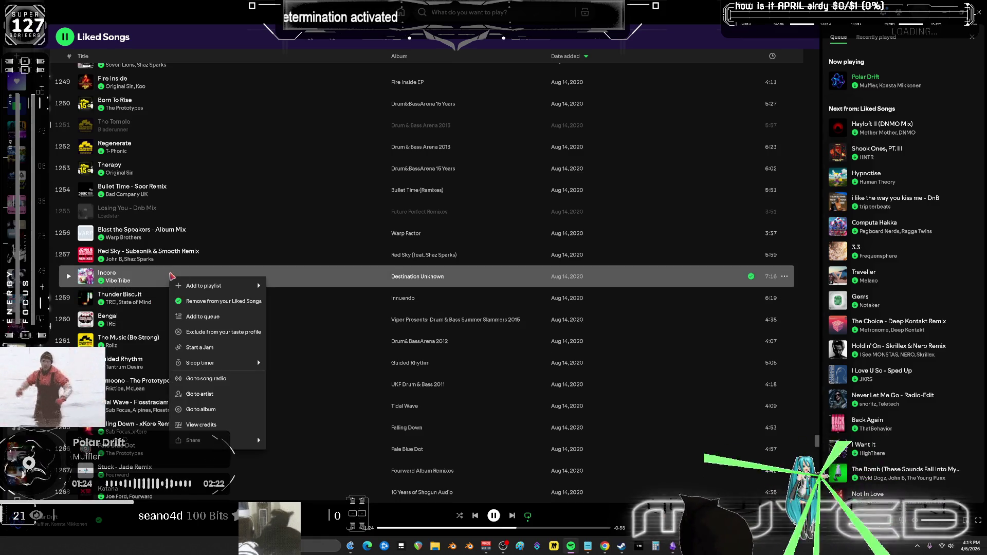
click(226, 316)
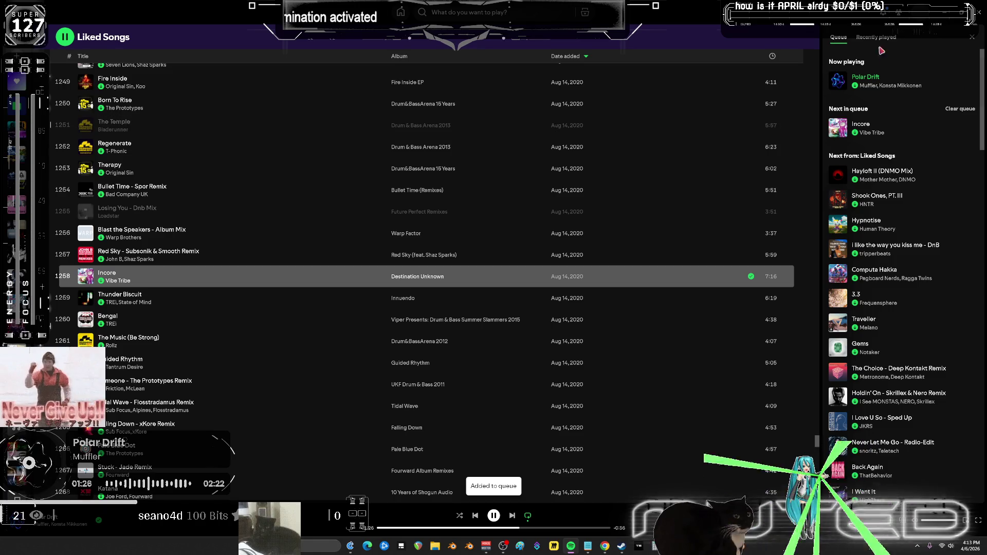
key(alt+Tab)
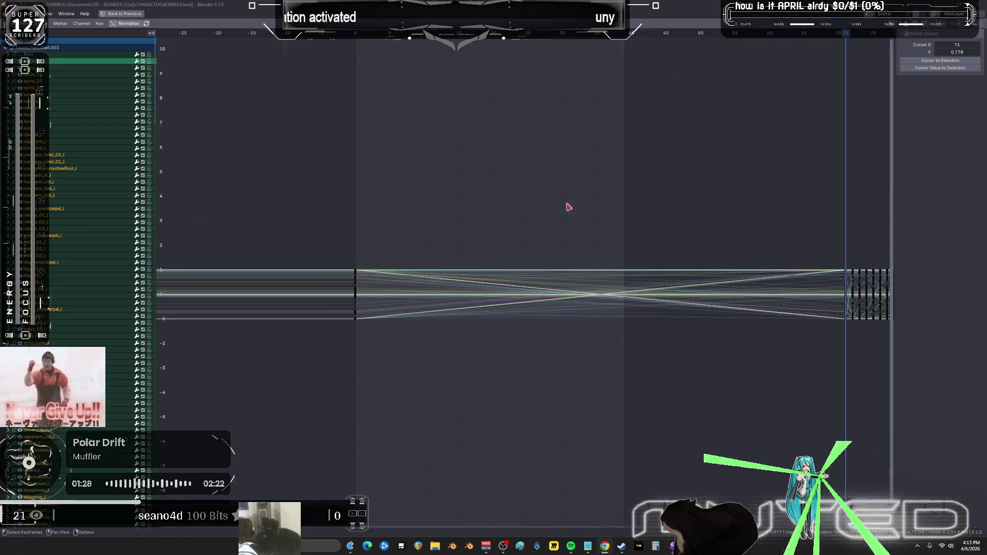
- Restore the full animation layout, widen the 3D view, and exit tweak mode
key(ctrl+space)
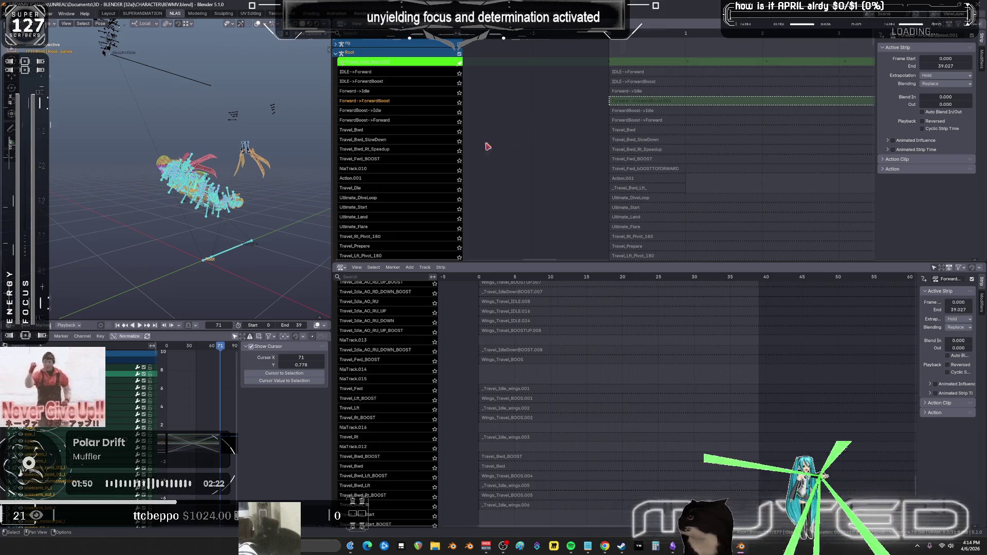
drag(338, 210, 526, 206)
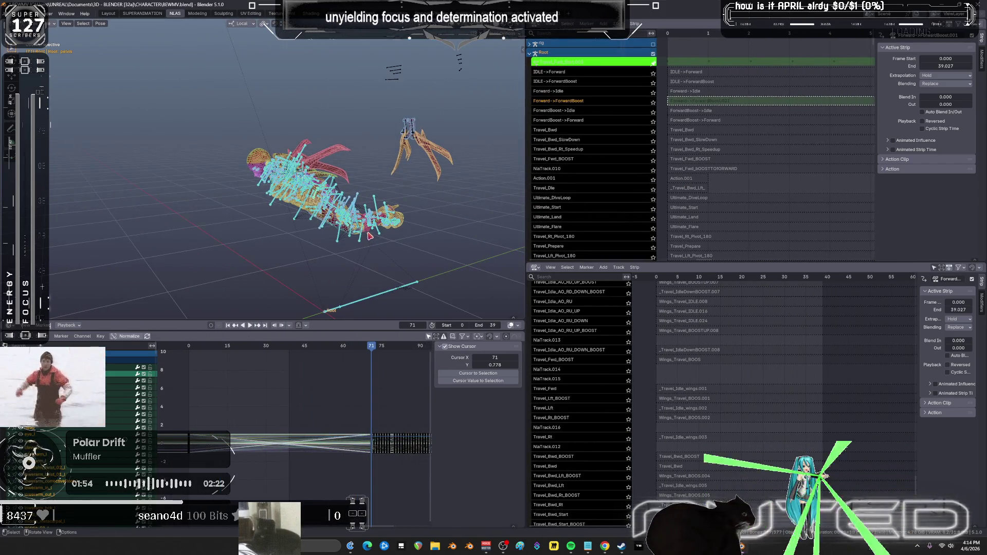
key(Tab)
- Select the ForwardBoost->Forward and Travel_Fwd_BOOST strips, then the Travel_Fwd track
click(752, 122)
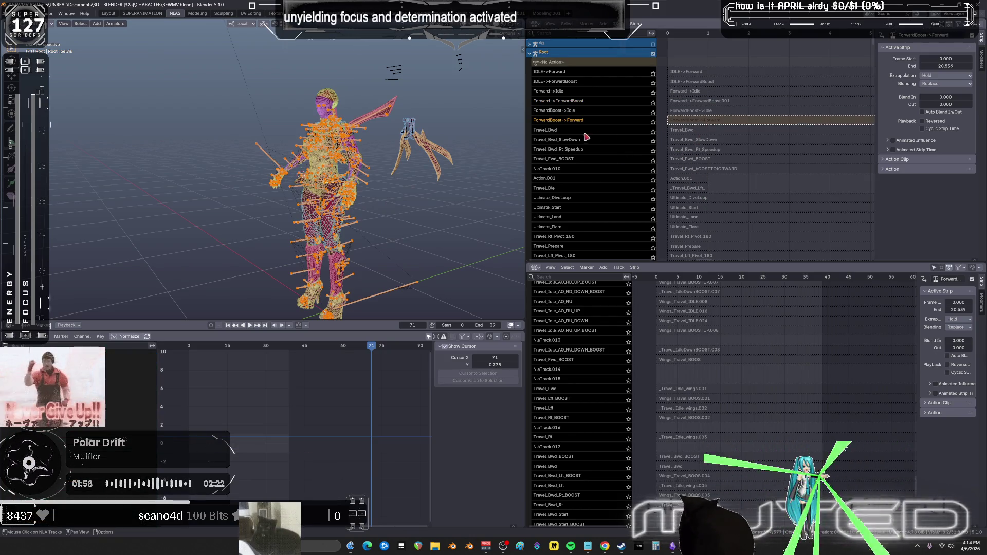
click(567, 160)
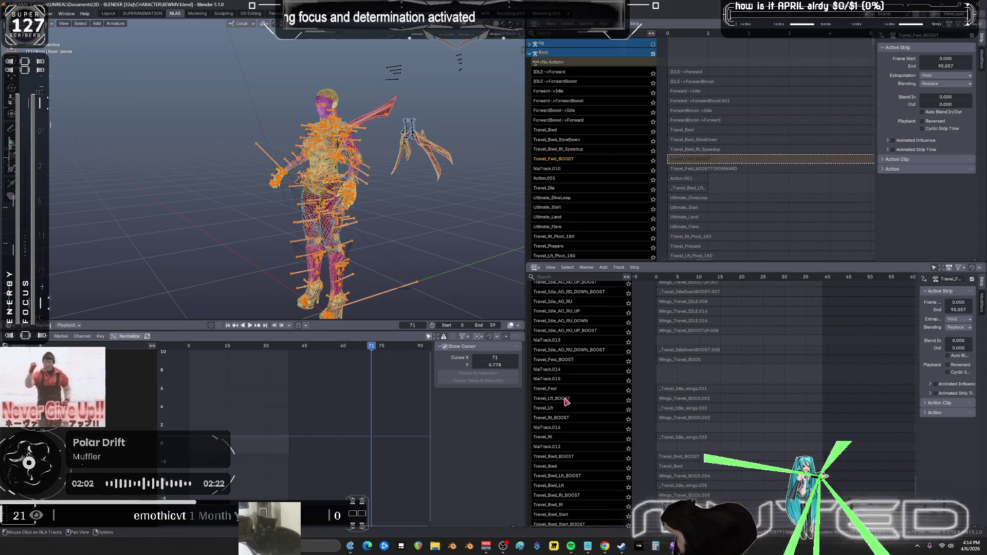
scroll(668, 392, up, 10)
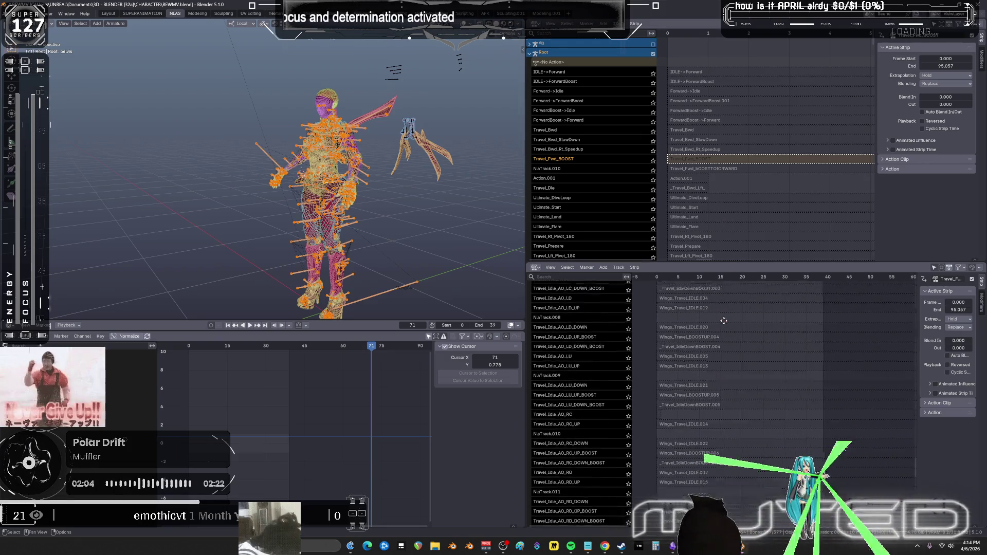
scroll(746, 406, down, 10)
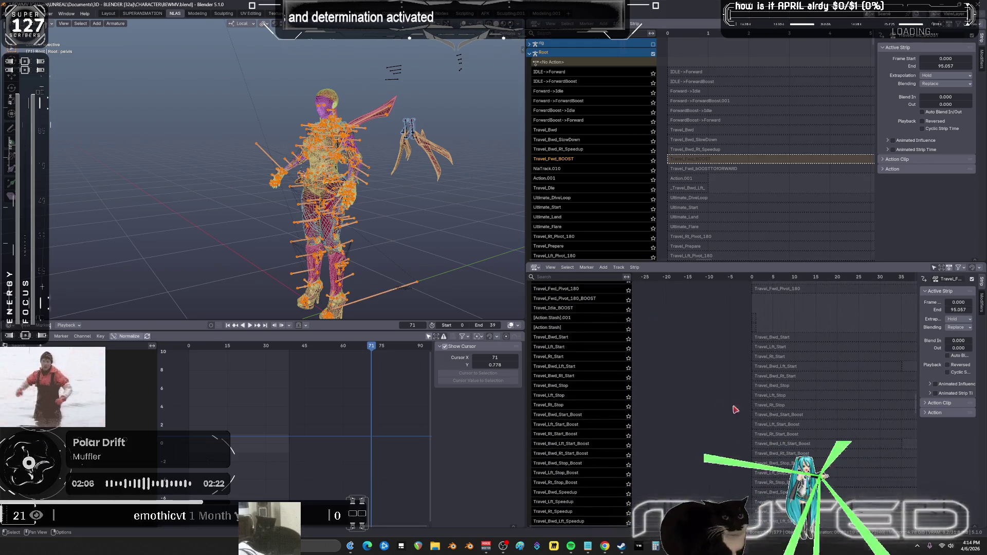
middle_drag(594, 401, 584, 371)
scroll(586, 458, up, 6)
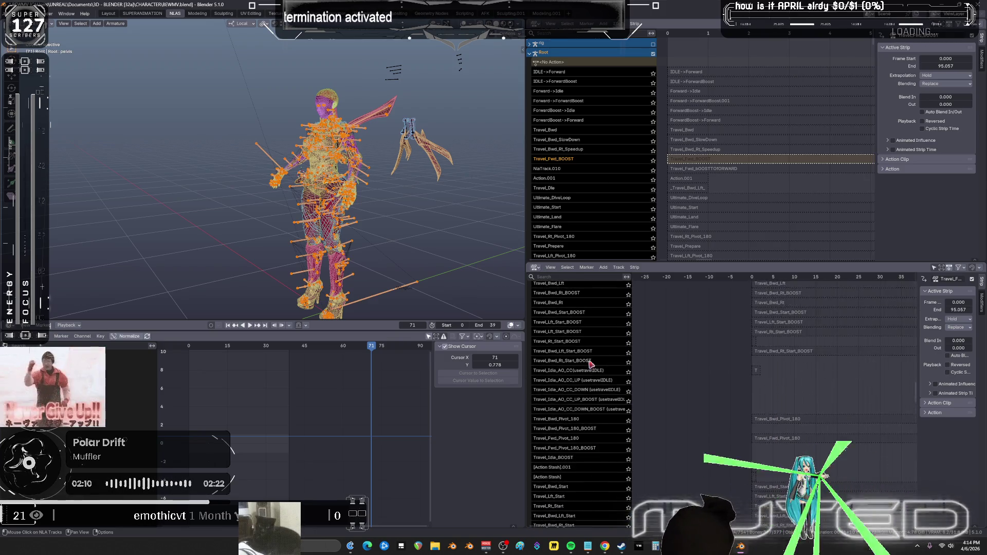
click(563, 313)
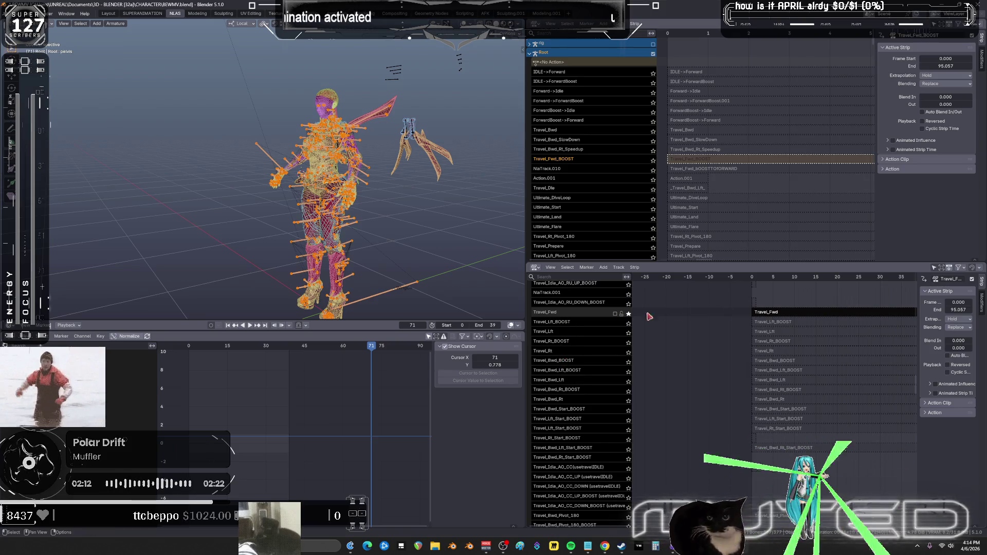
- Move the Travel_Fwd_BOOST track to the top with Track Ordering > To Top
right_click(775, 316)
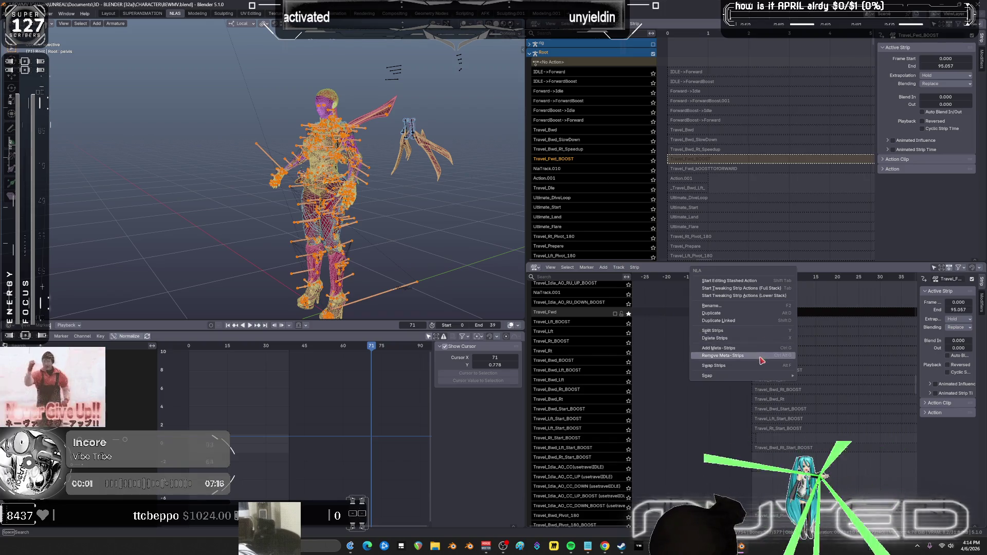
right_click(577, 311)
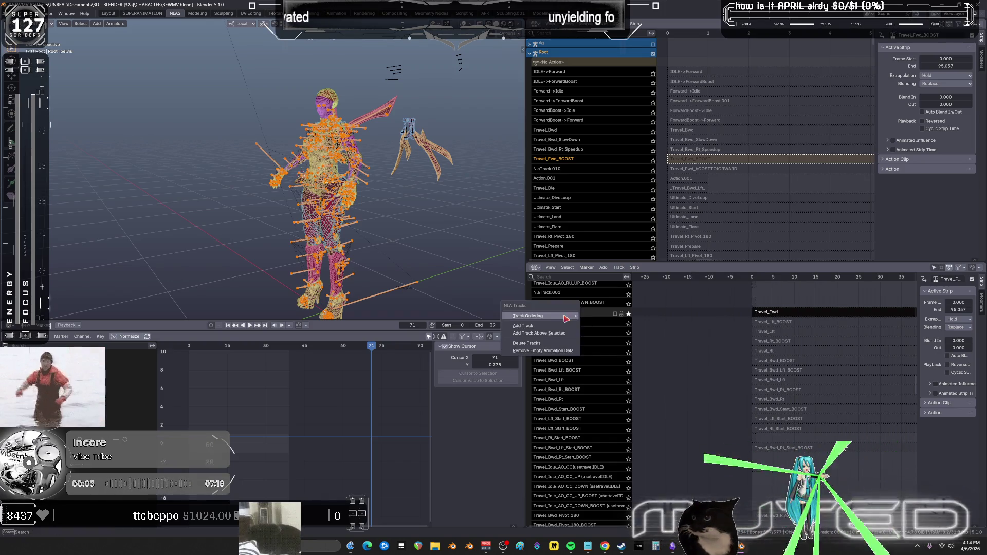
mouse_move(566, 316)
click(621, 317)
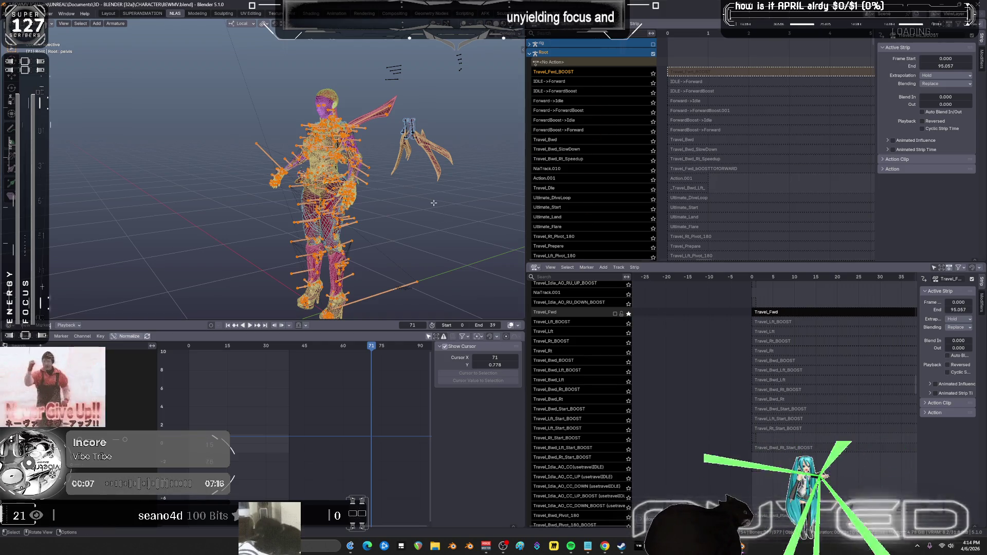
- Orbit around the character and switch the armature into Pose mode
middle_drag(426, 189, 375, 183)
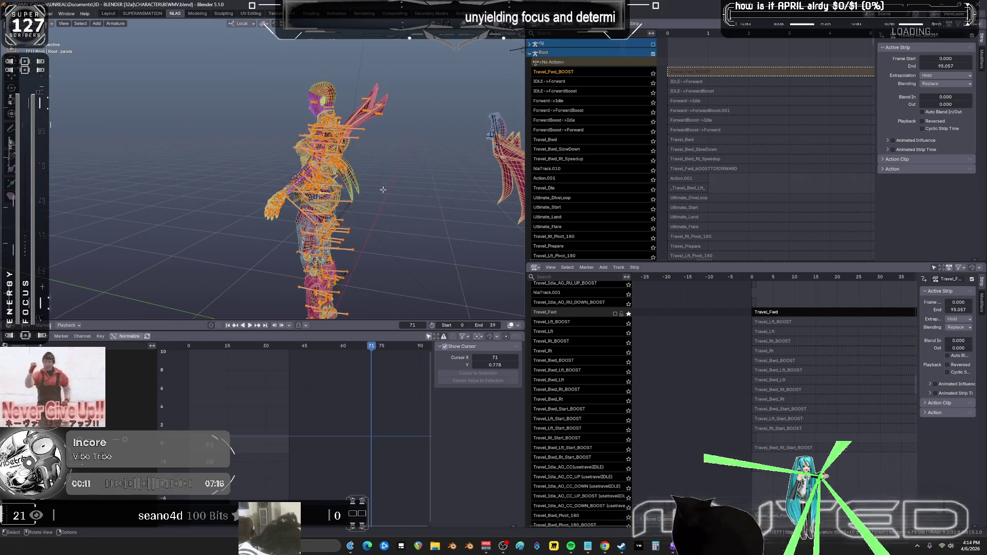
key(ctrl+Tab)
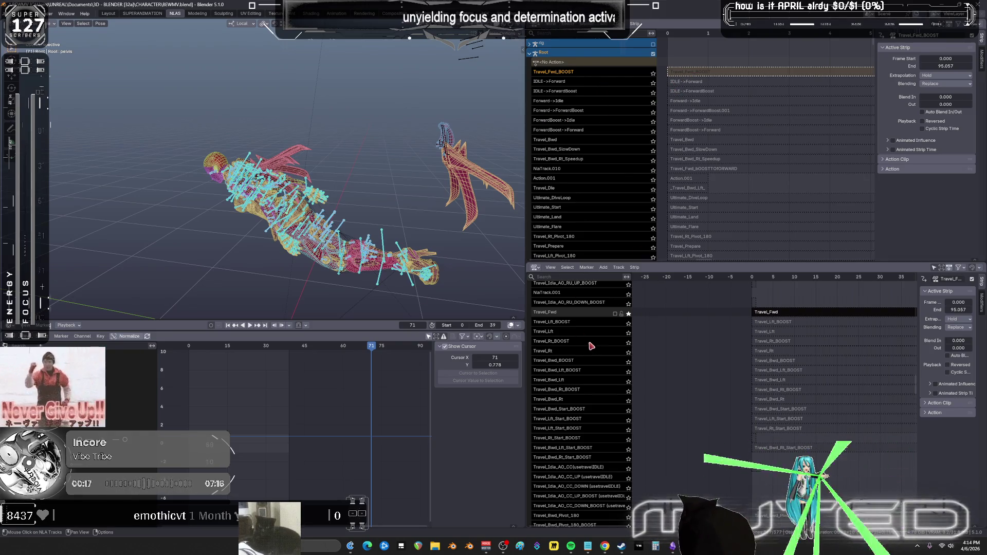
scroll(593, 343, up, 15)
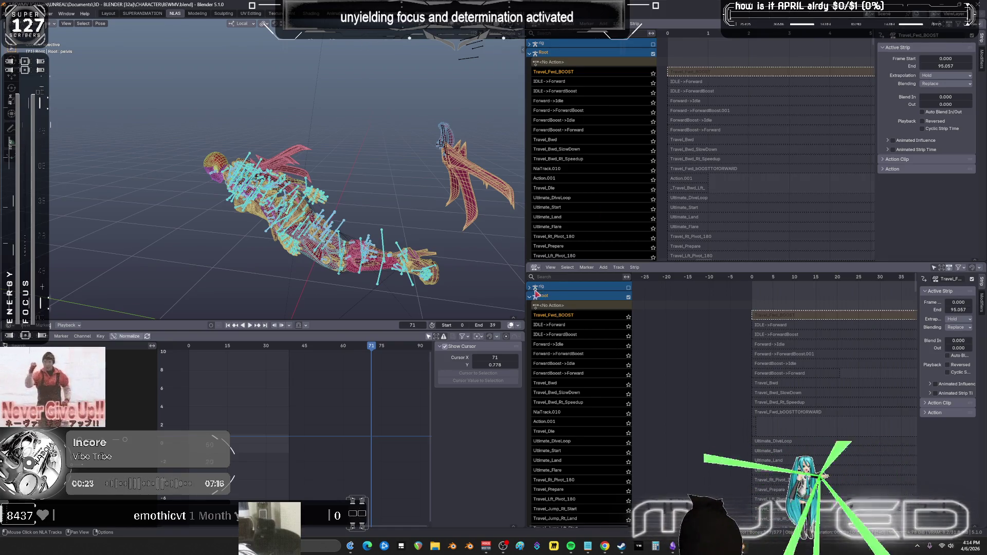
- Send the Travel_Fwd track to the top with Track Ordering > To Top
scroll(587, 392, down, 1)
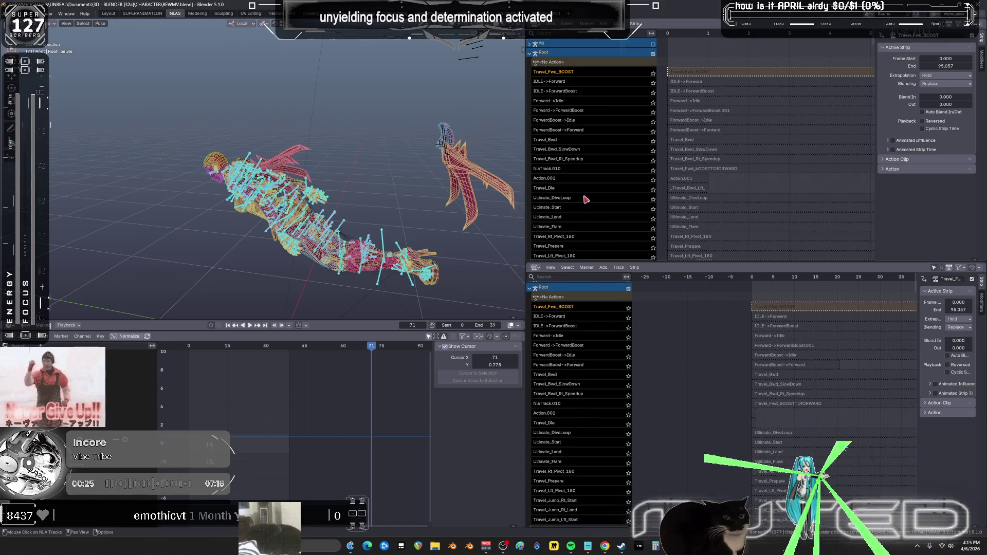
scroll(587, 200, down, 10)
scroll(570, 145, down, 15)
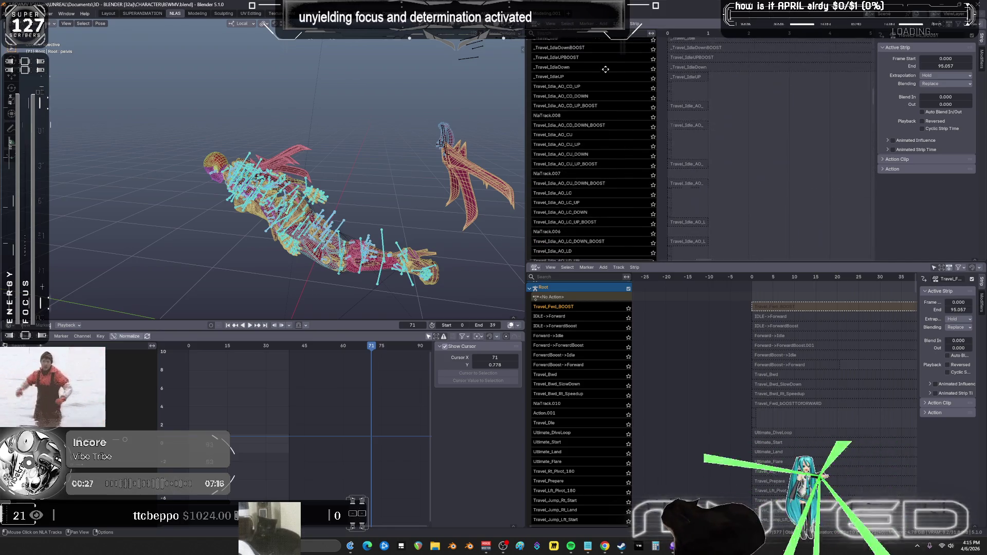
scroll(615, 207, down, 9)
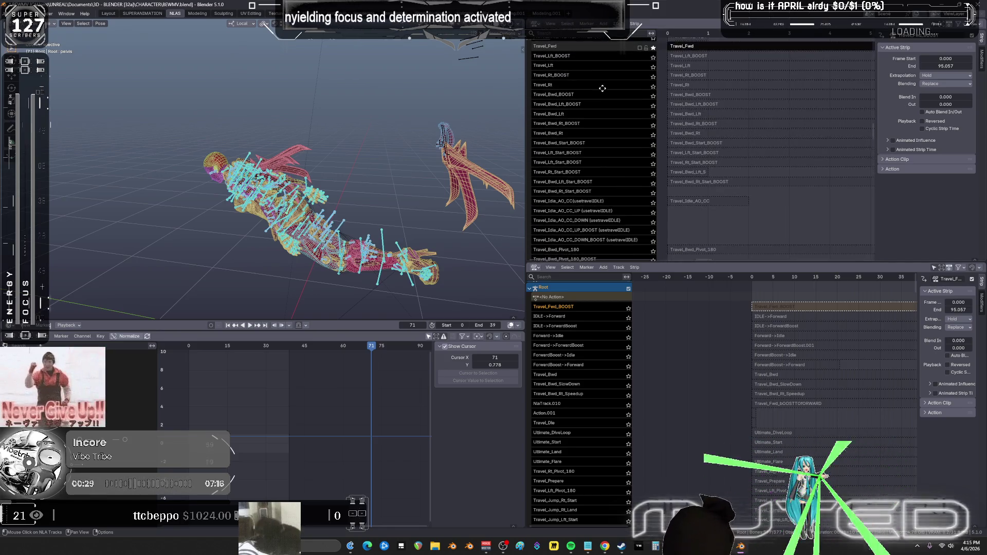
right_click(579, 147)
mouse_move(579, 147)
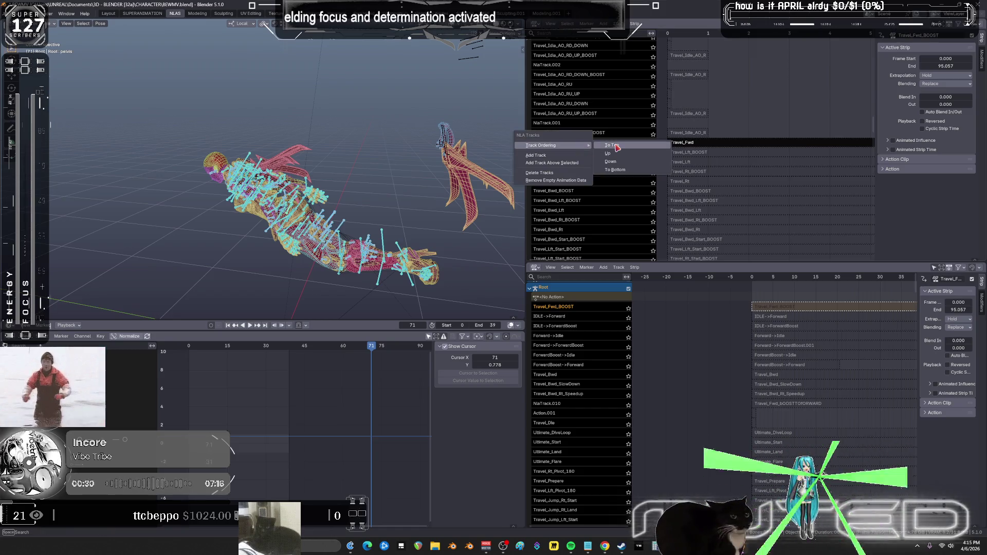
click(621, 170)
click(668, 251)
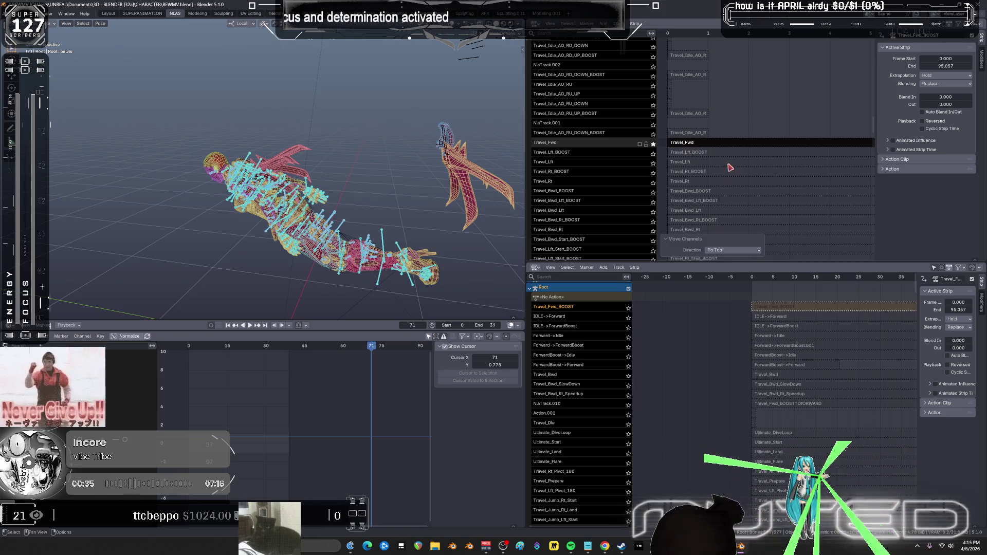
- Clear the track solo, reselect Travel_Fwd, and move it to the top again
click(683, 162)
click(653, 146)
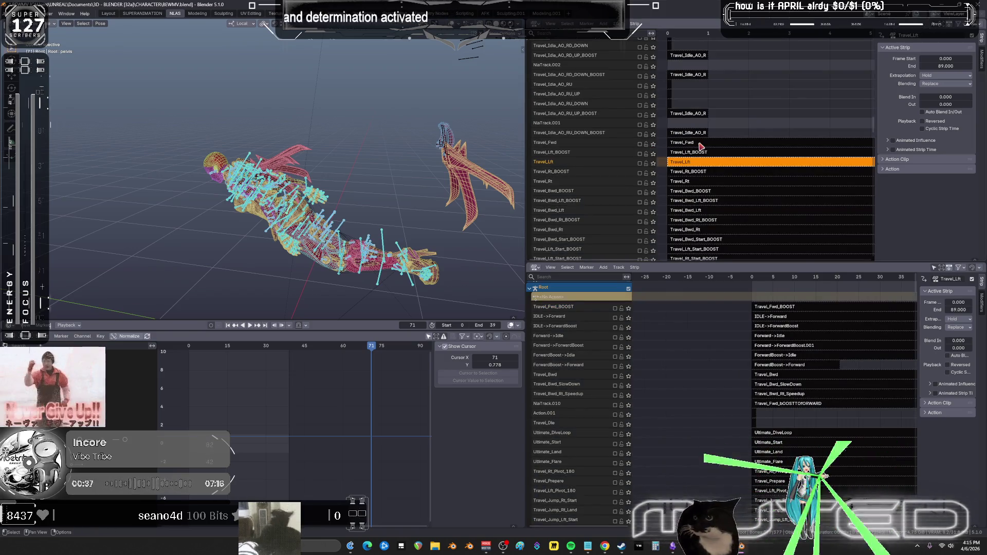
click(680, 148)
right_click(596, 148)
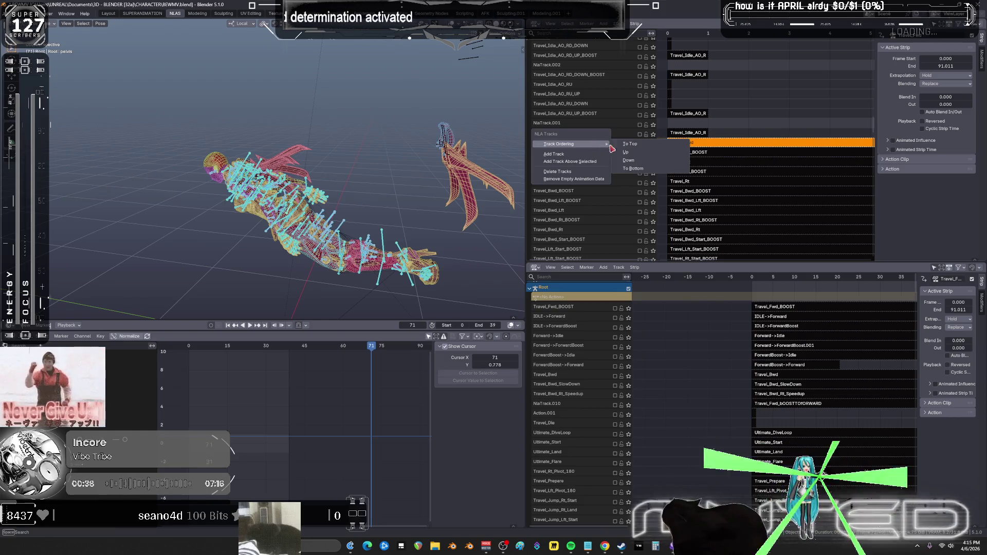
click(639, 148)
scroll(679, 123, up, 10)
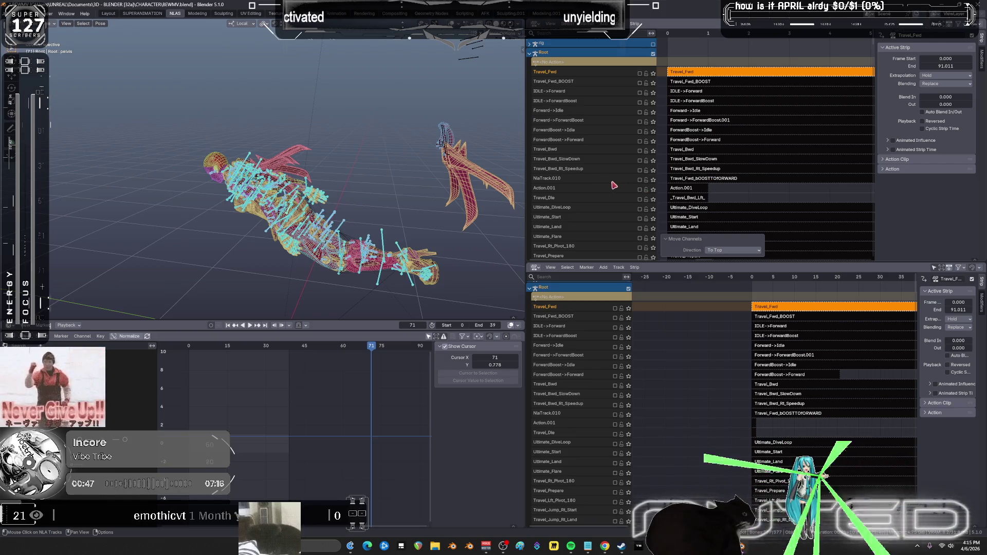
- Solo the IDLE->Forward track and play it back
click(588, 180)
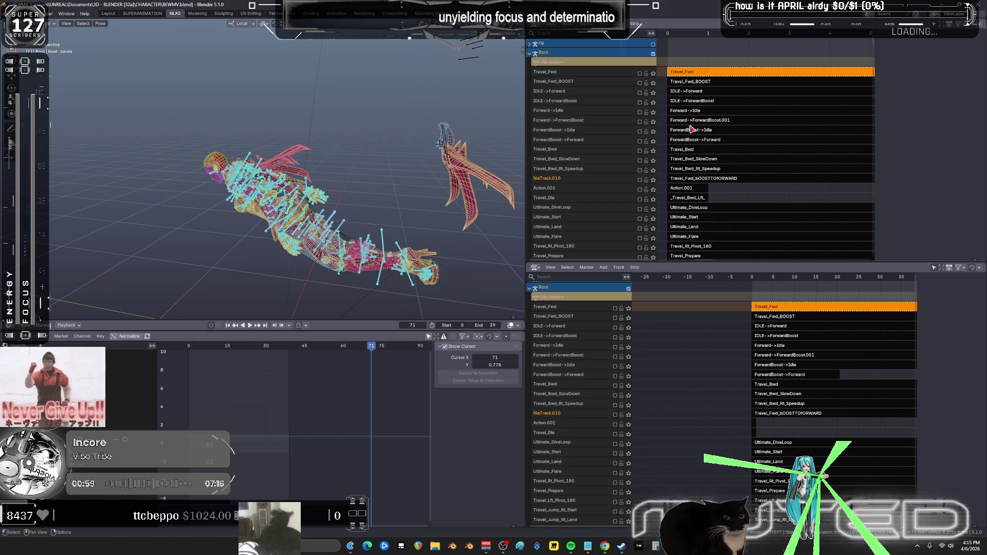
click(653, 93)
key(space)
click(671, 34)
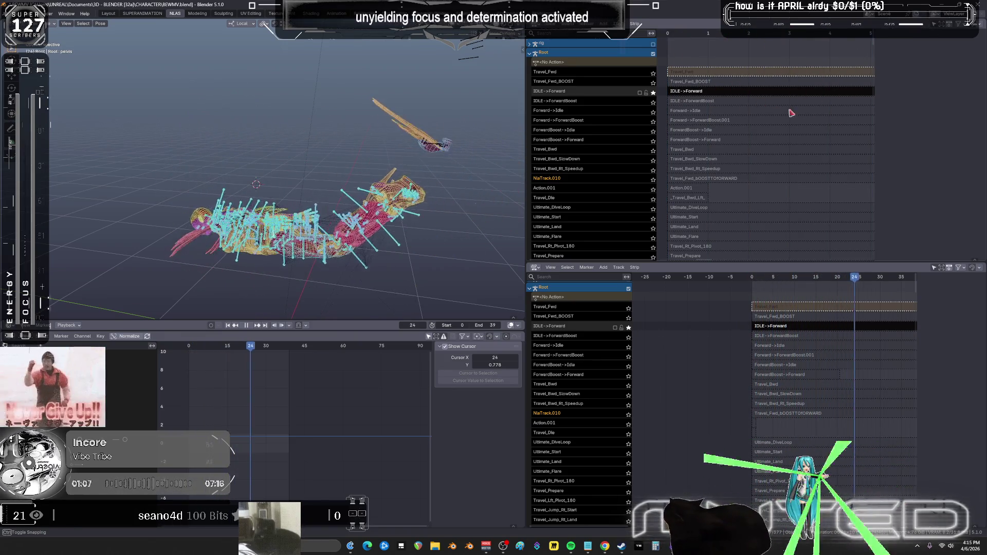
- Switch the solo to IDLE->ForwardBoost, play it, then stop and rewind
click(653, 92)
click(653, 102)
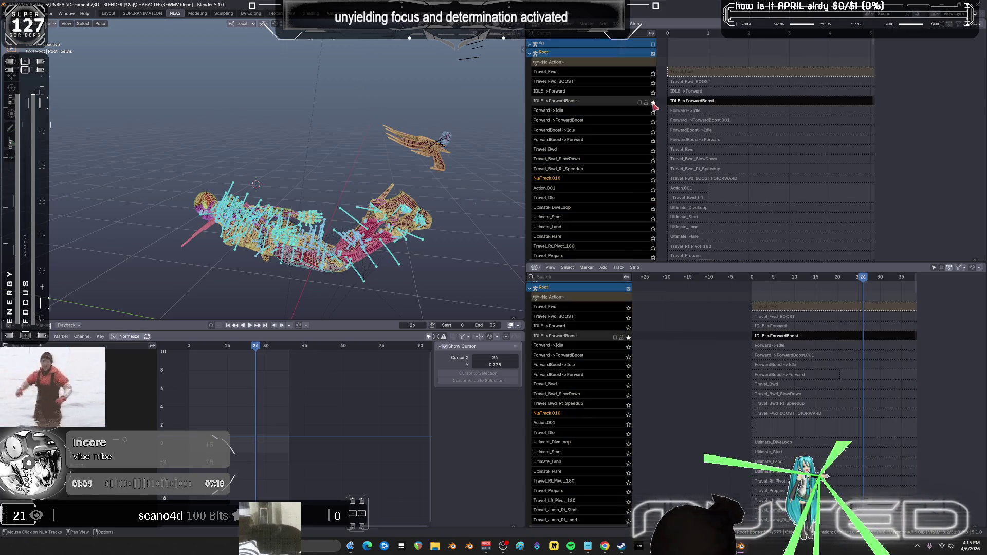
key(space)
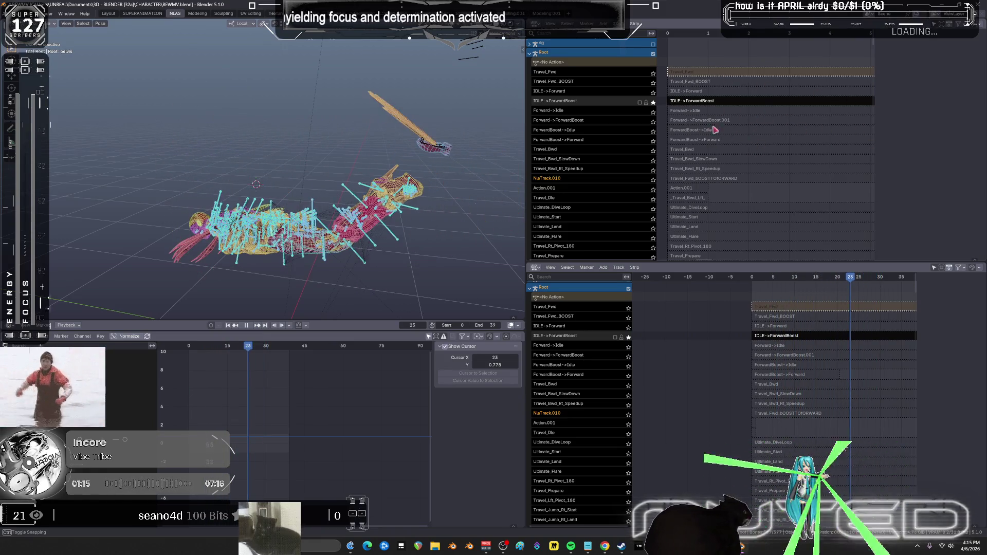
key(space)
key(Home)
- Compare the IDLE->Forward and IDLE->ForwardBoost strip lengths and replay the soloed IDLE->ForwardBoost clip
click(765, 93)
click(795, 100)
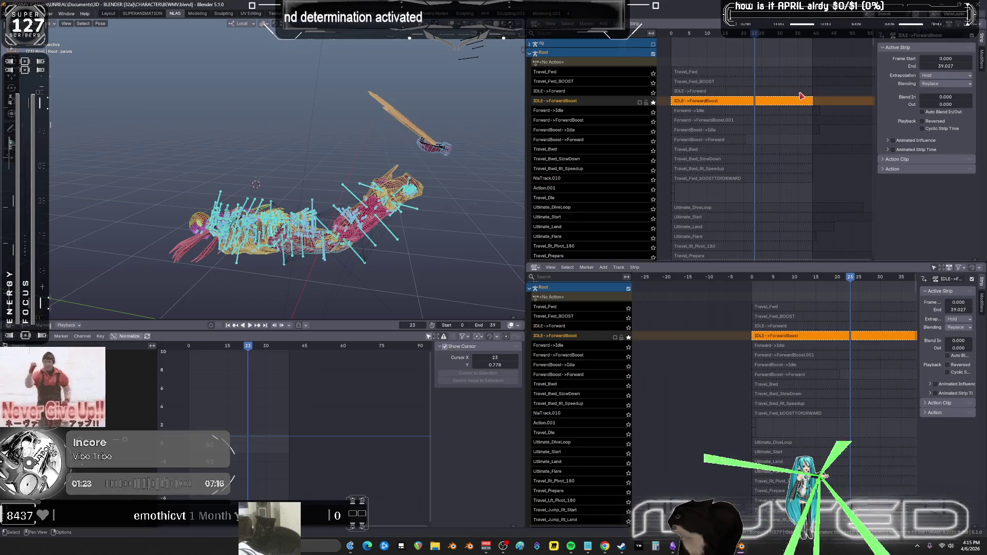
click(801, 96)
click(653, 93)
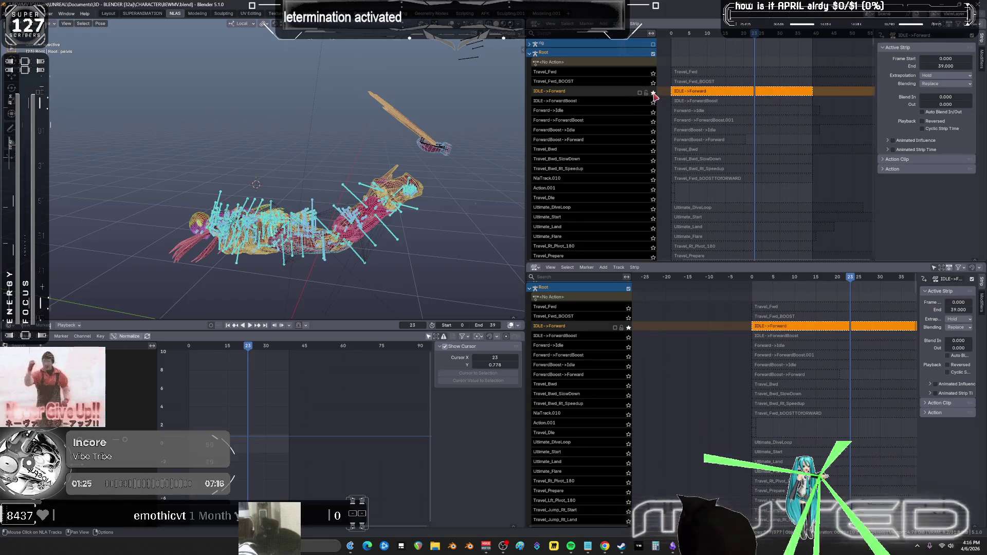
click(654, 84)
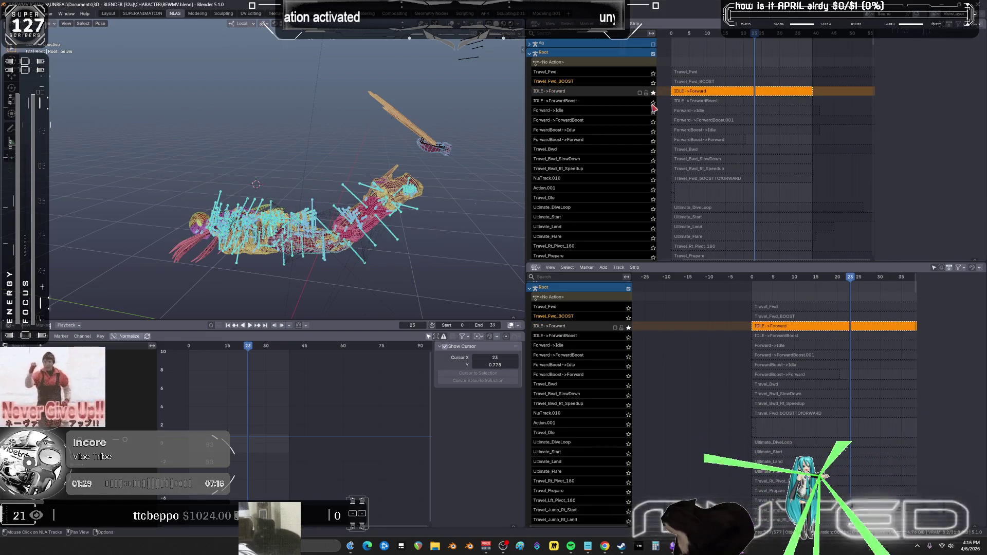
click(653, 102)
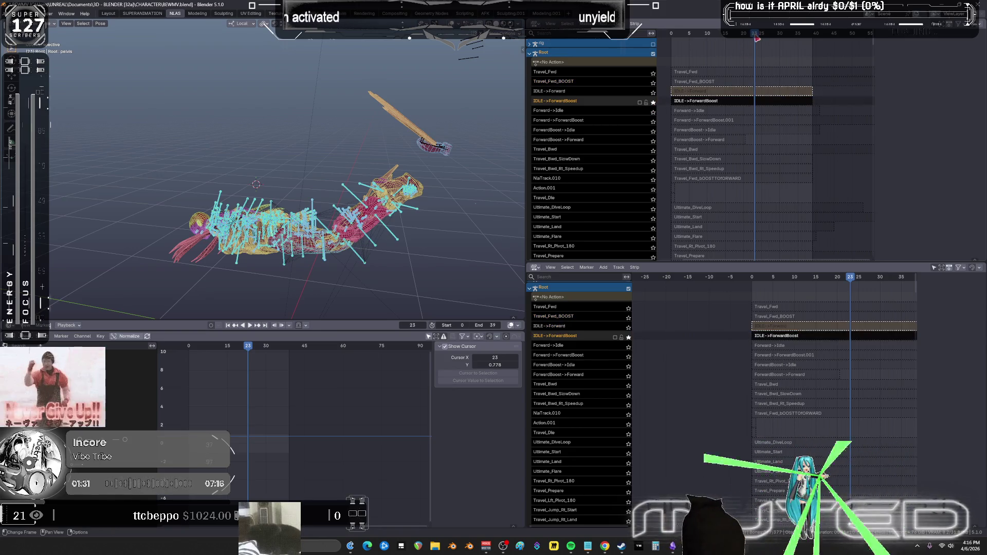
key(space)
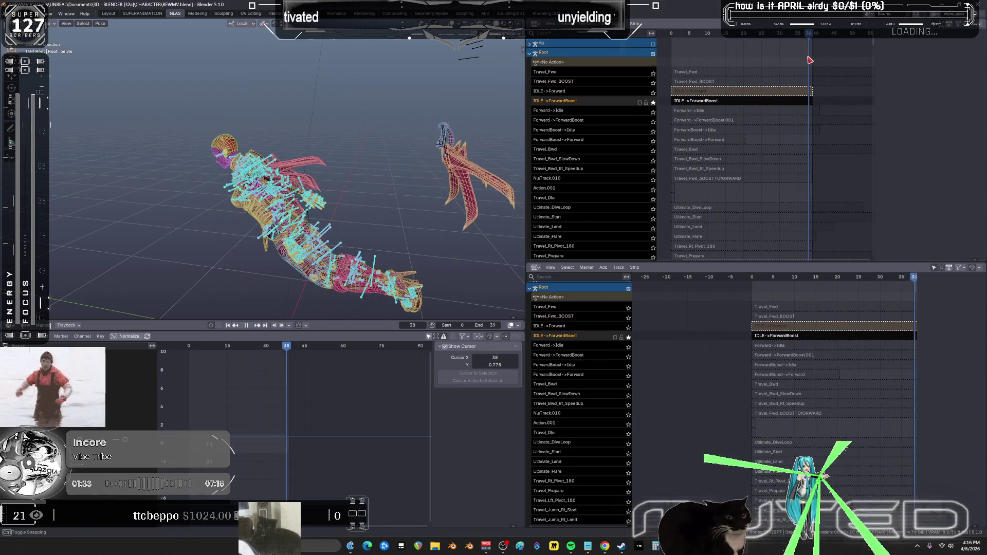
key(space)
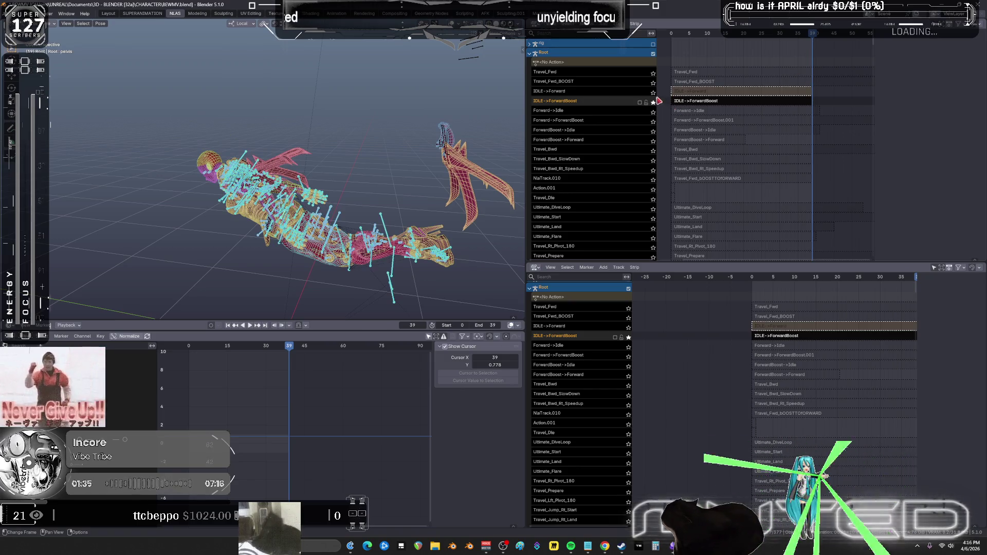
key(ctrl+z)
key(ctrl+shift+z)
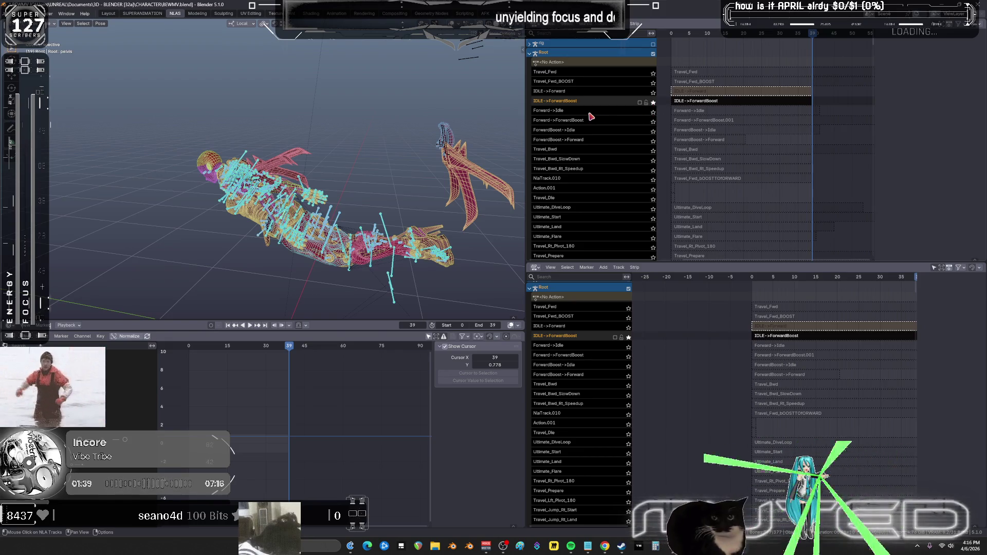
- Solo Forward->Idle and scrub its playback back to frame 9
click(652, 112)
drag(813, 34, 710, 43)
key(space)
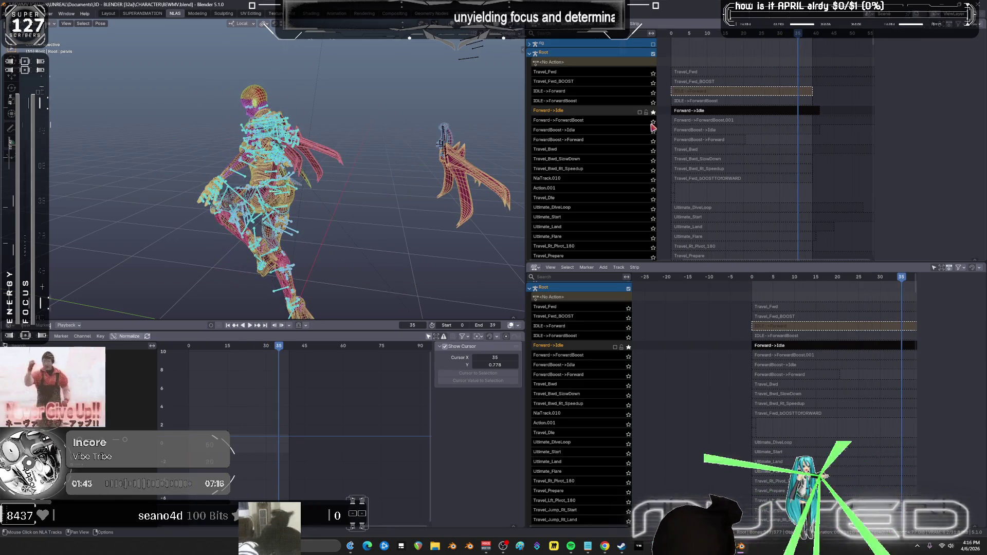
- Solo Forward->ForwardBoost and play it, stepping through to frame 34
click(653, 121)
key(space)
drag(666, 42, 797, 56)
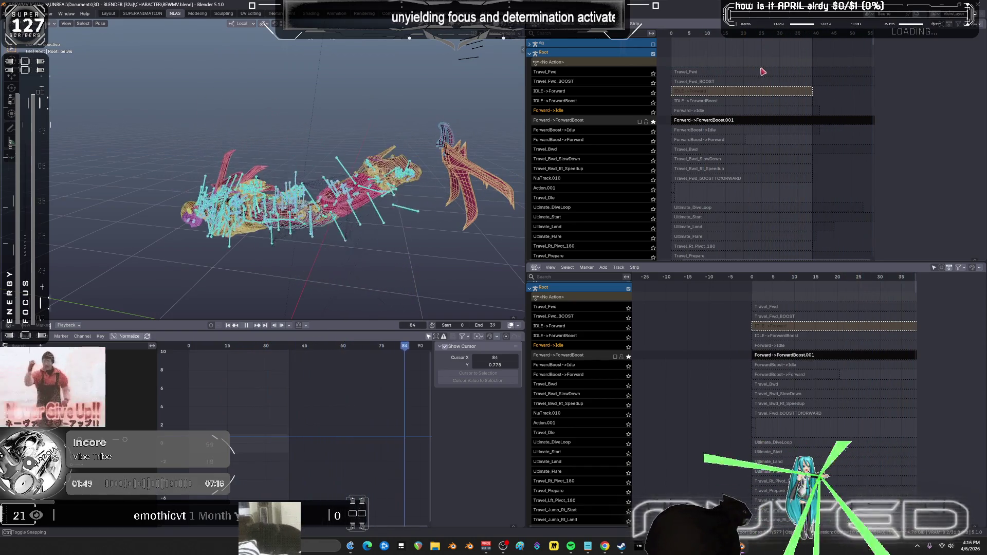
key(space)
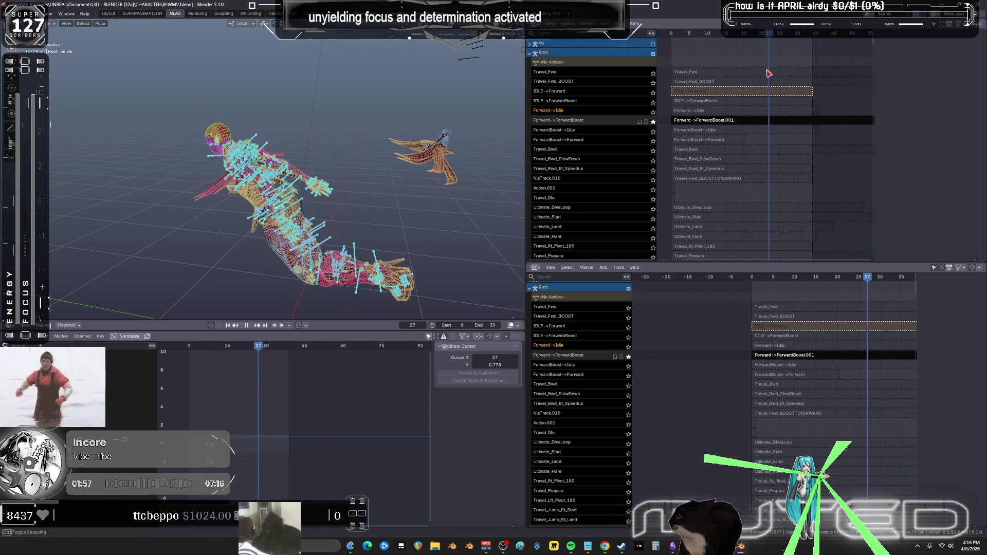
click(713, 122)
key(Tab)
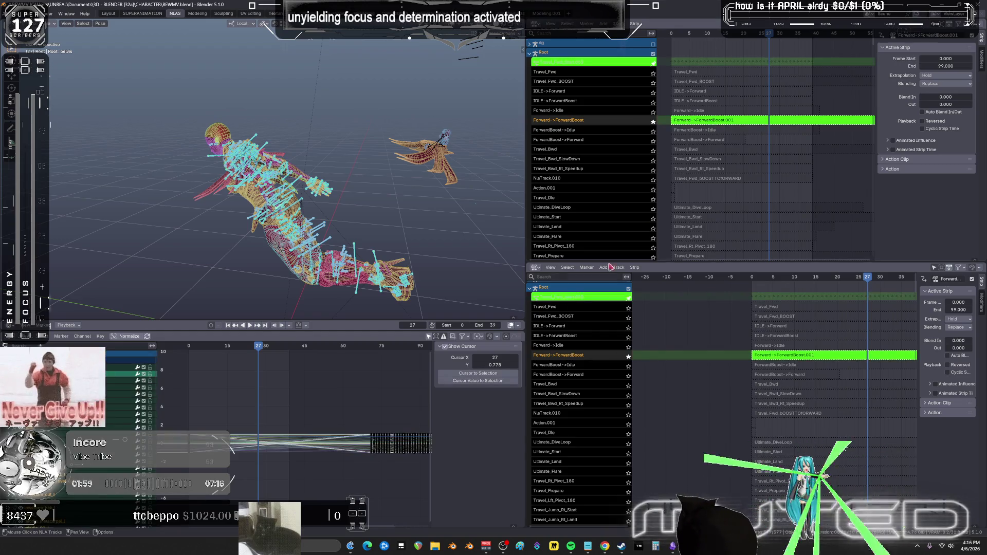
key(ctrl+space)
key(a)
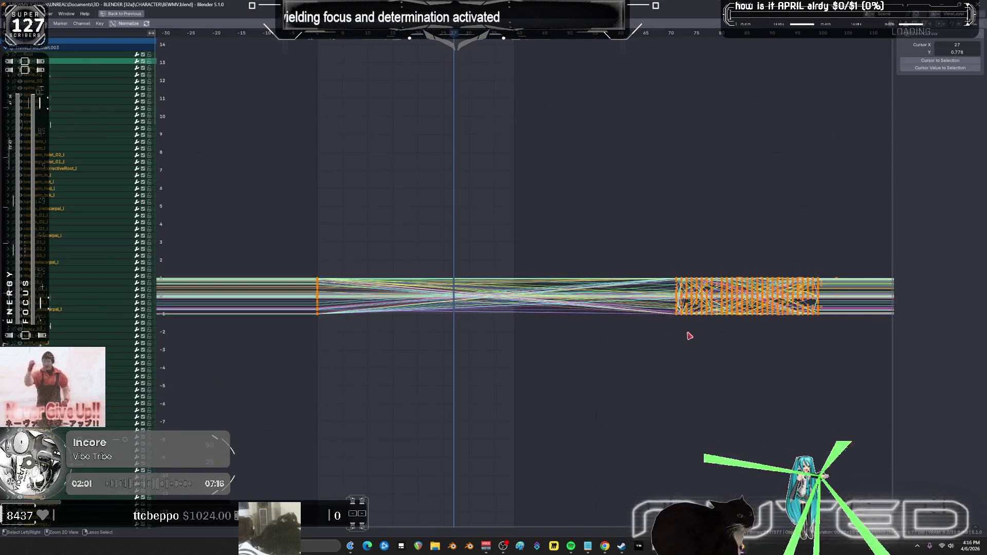
key(ctrl+space)
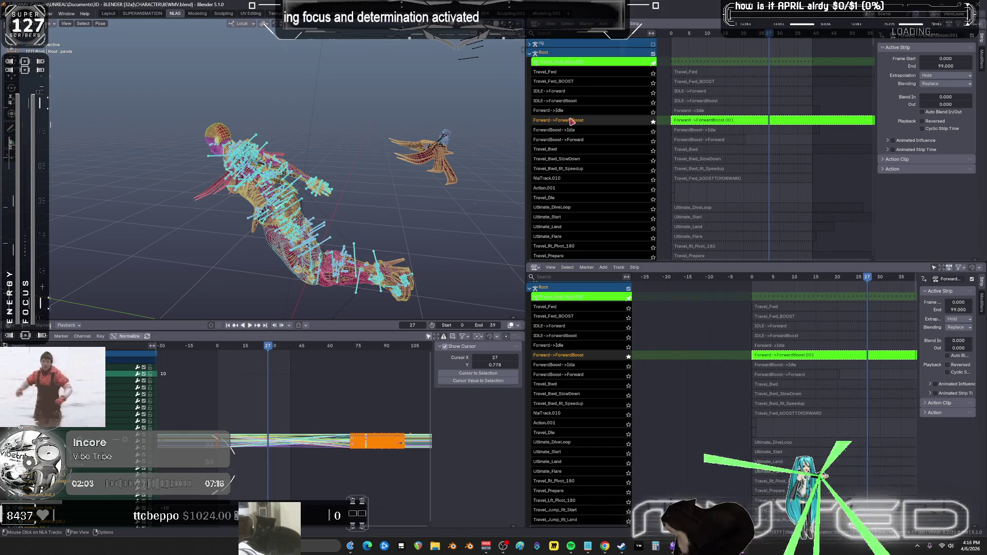
scroll(400, 468, down, 2)
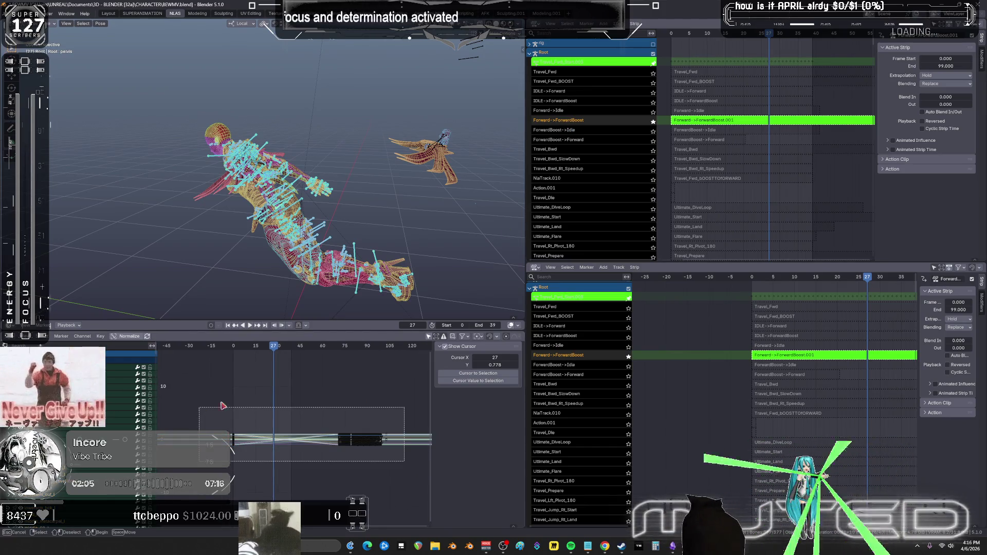
key(h)
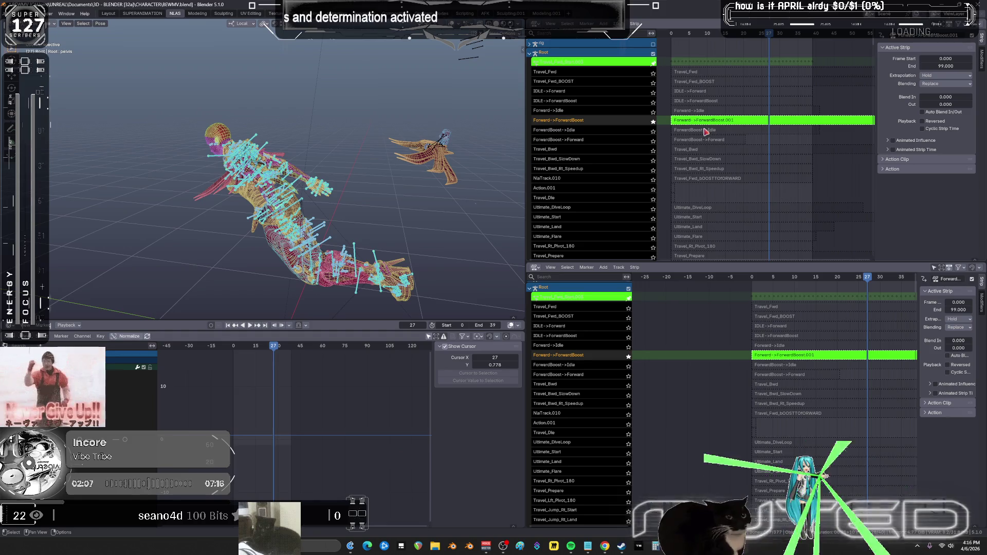
key(Tab)
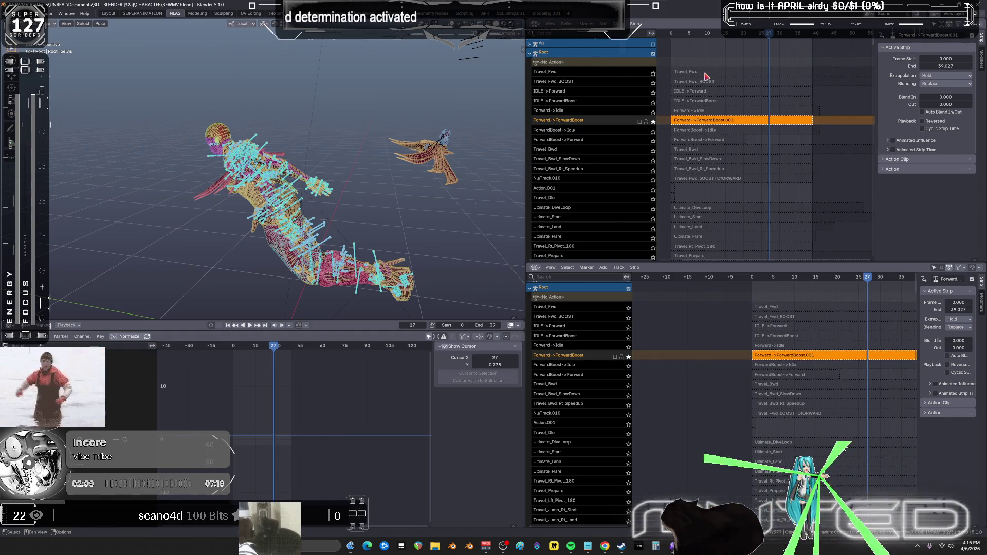
click(705, 73)
key(Tab)
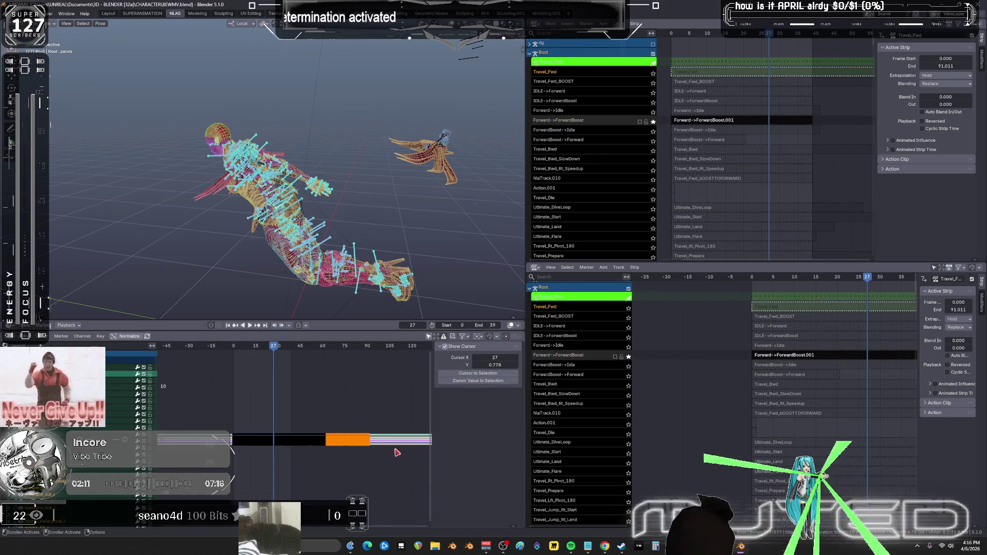
click(218, 410)
drag(210, 396, 279, 476)
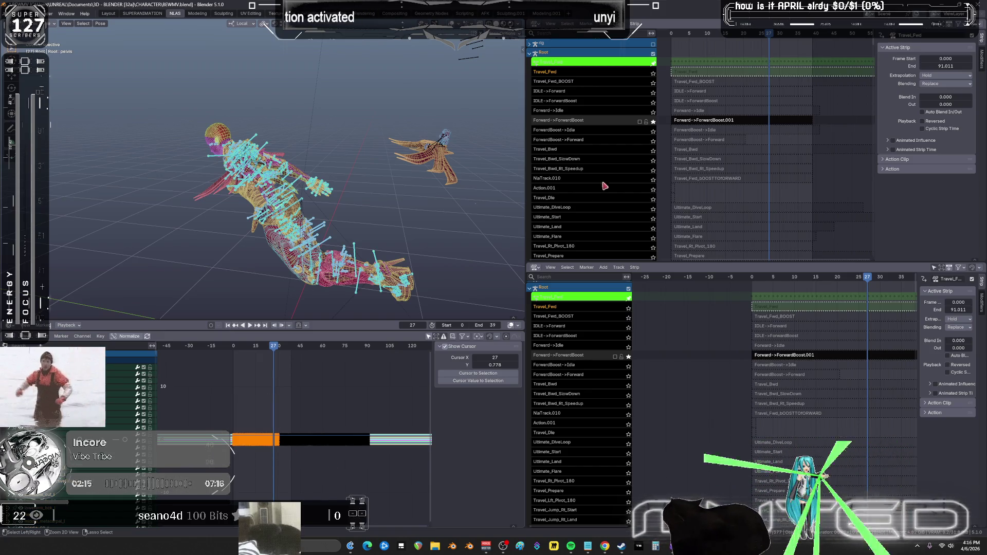
key(Tab)
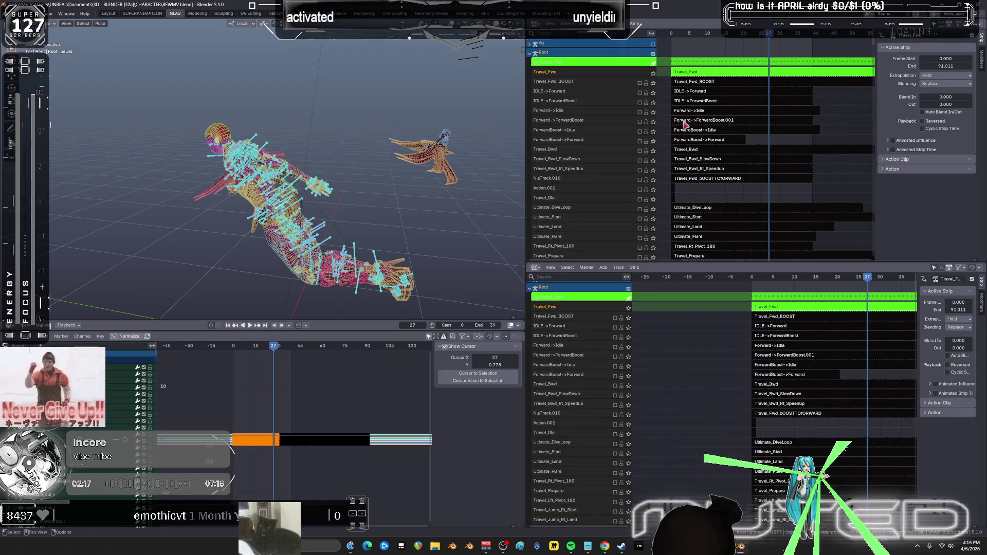
click(685, 123)
key(Tab)
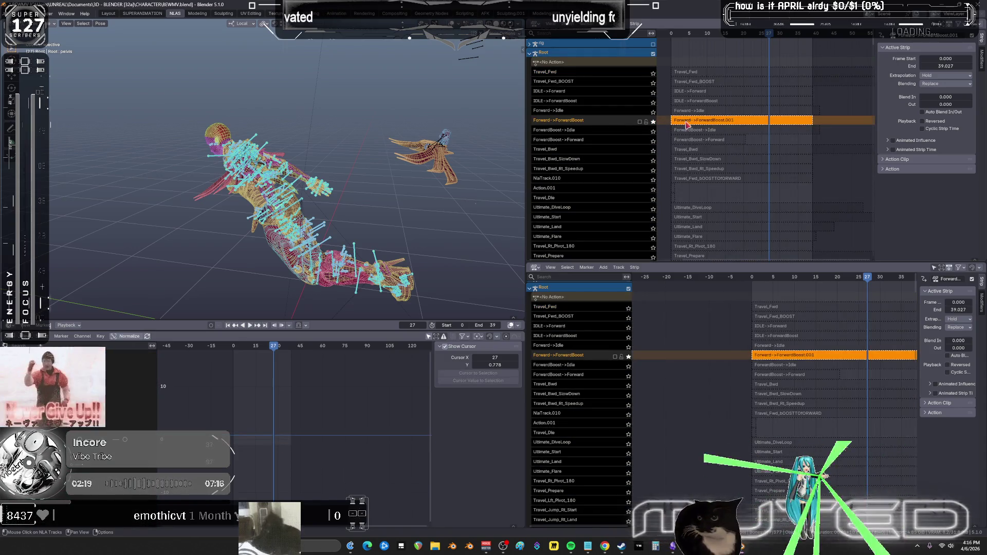
drag(237, 348, 234, 350)
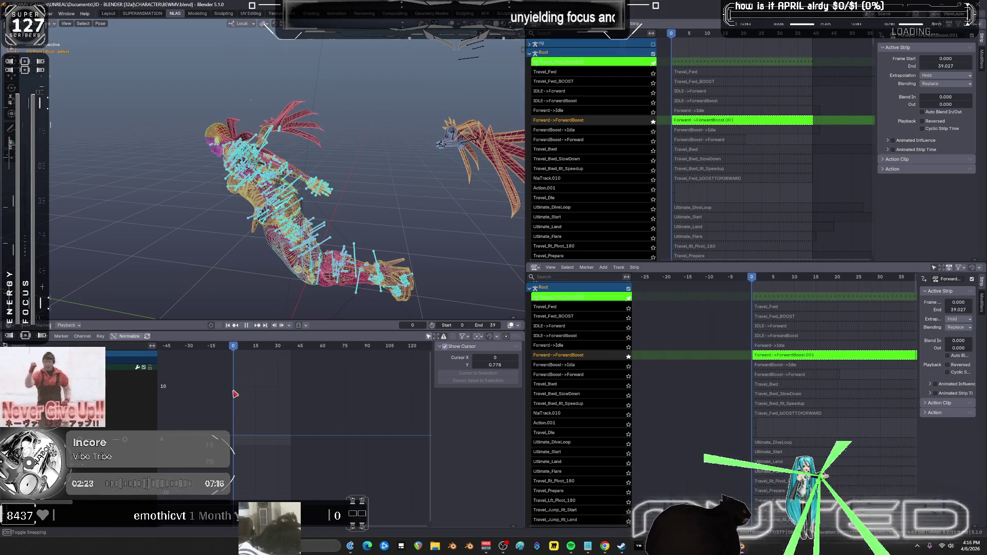
drag(235, 394, 239, 409)
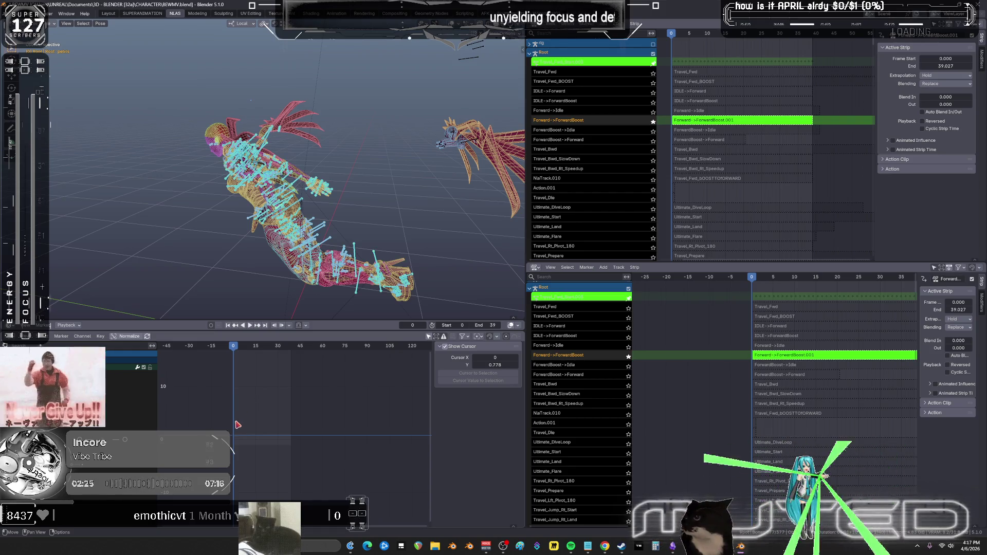
scroll(237, 424, up, 1)
key(Tab)
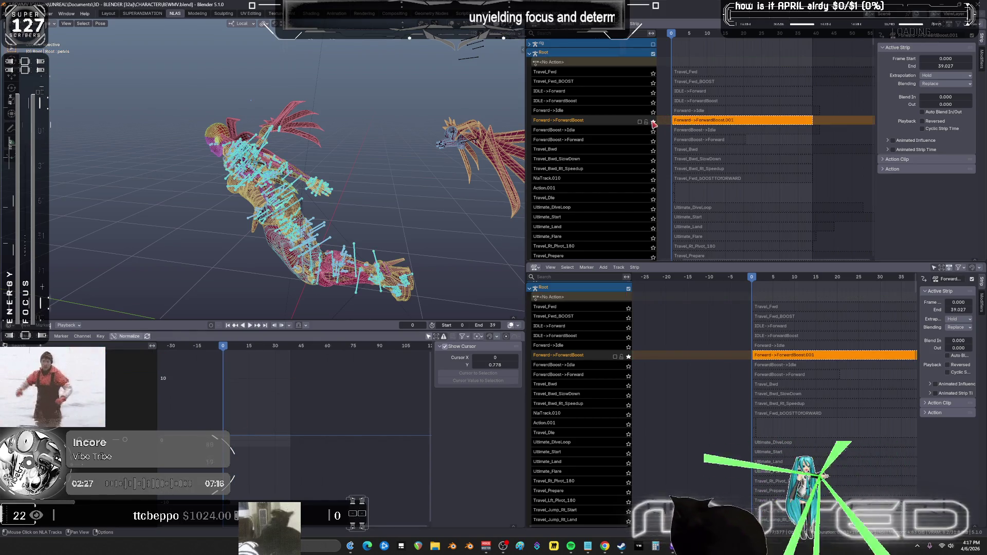
- Solo Travel_Fwd instead of Forward->ForwardBoost and briefly tweak its action's curves
click(653, 123)
click(653, 73)
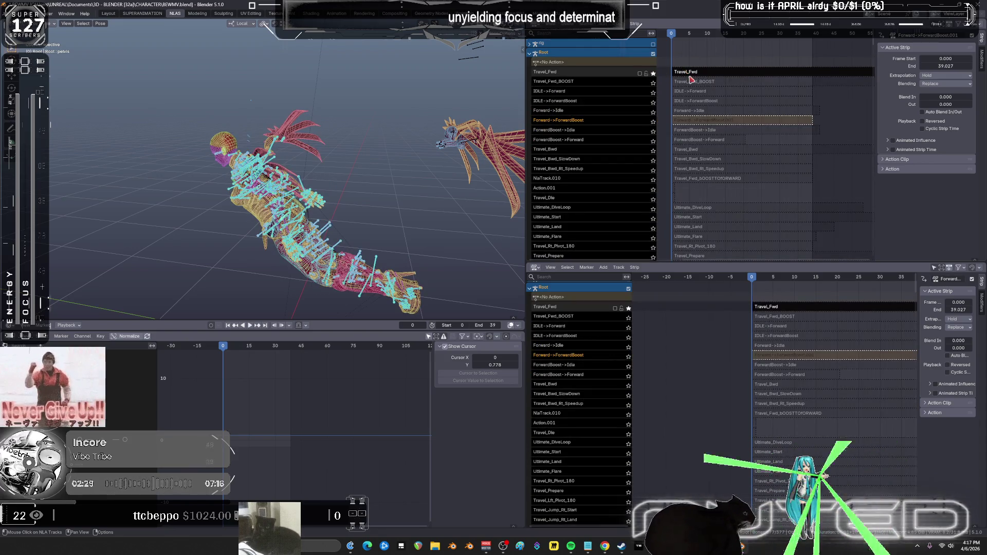
key(Tab)
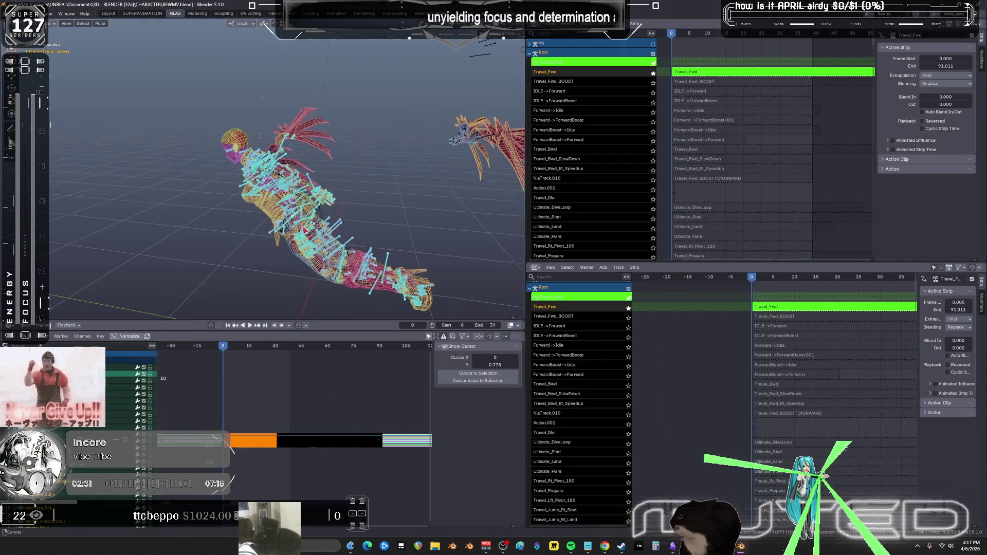
middle_drag(234, 442, 236, 430)
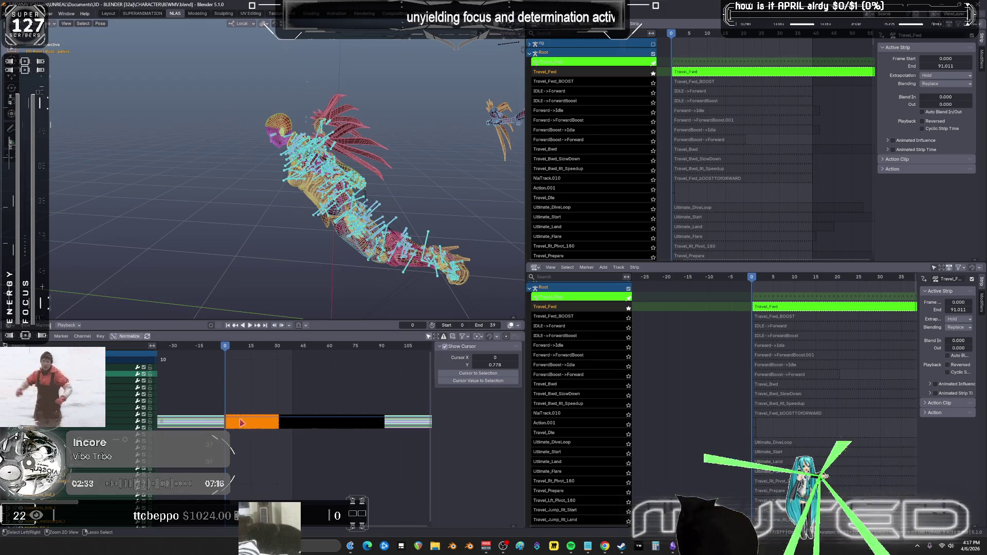
key(Tab)
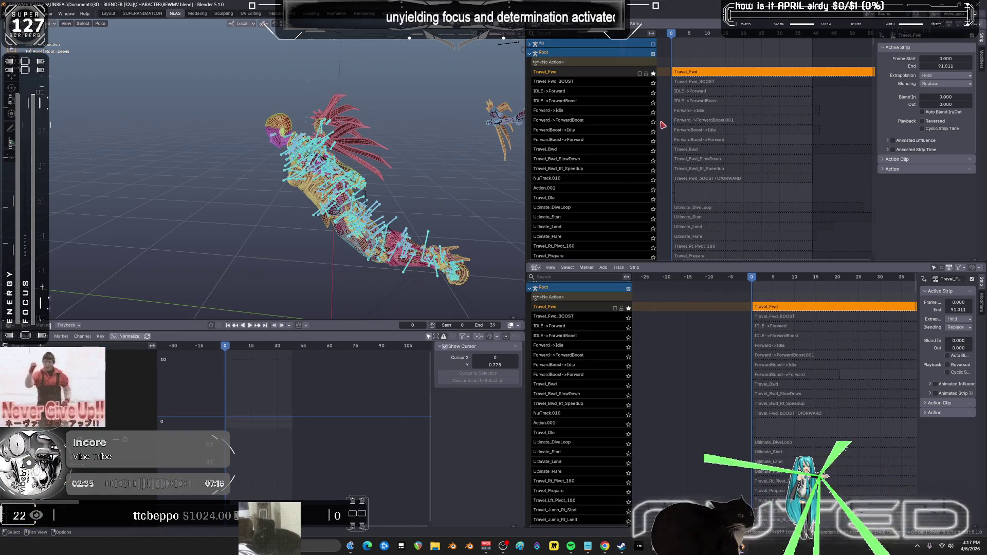
- Put the Forward->ForwardBoost.001 strip into tweak mode and orbit the rig
click(662, 125)
click(685, 122)
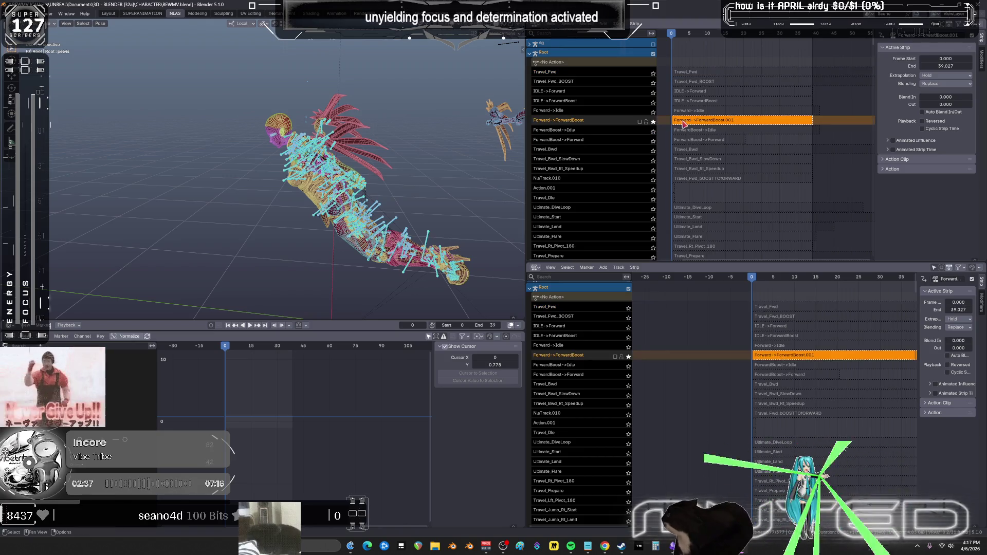
key(Tab)
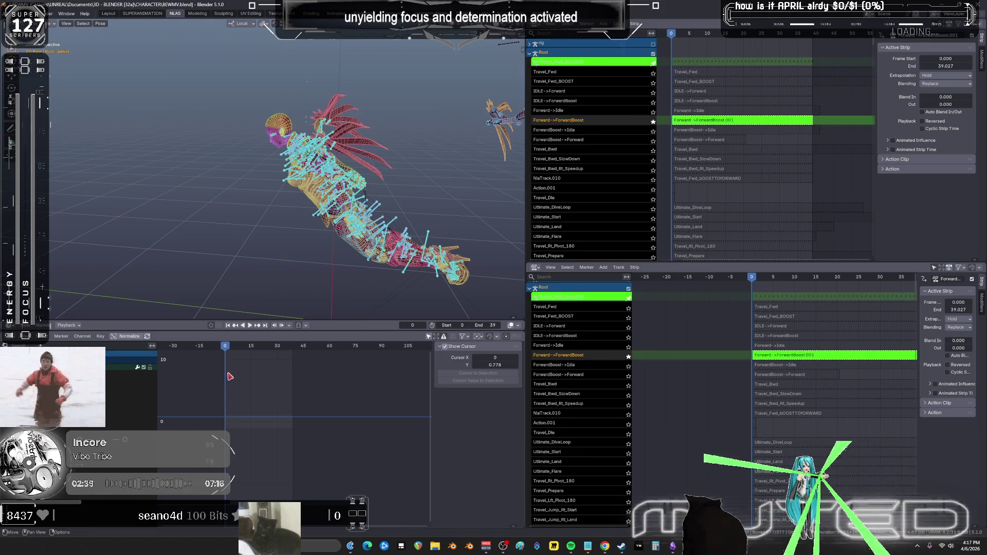
mouse_move(307, 239)
middle_down()
mouse_move(459, 252)
mouse_move(185, 214)
mouse_move(412, 233)
middle_up()
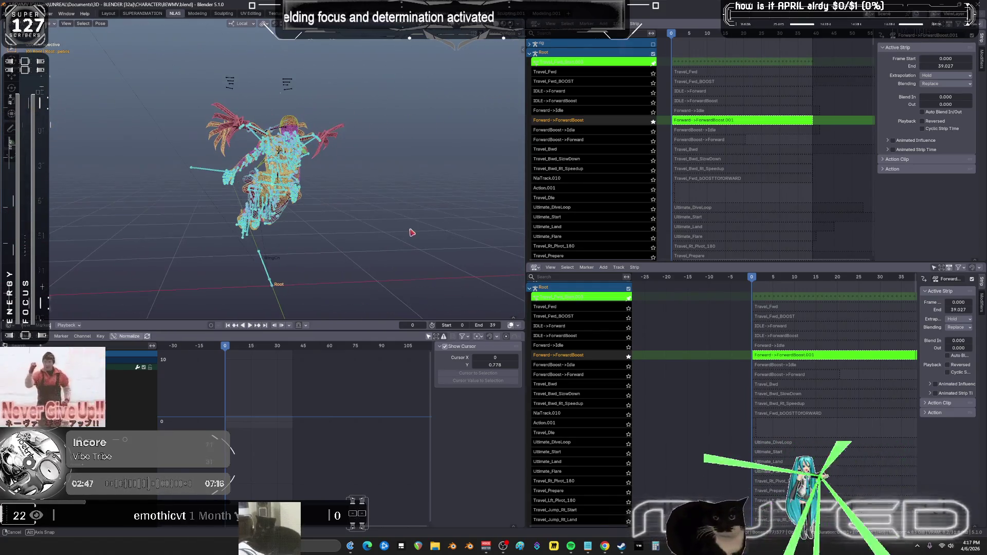
key(Tab)
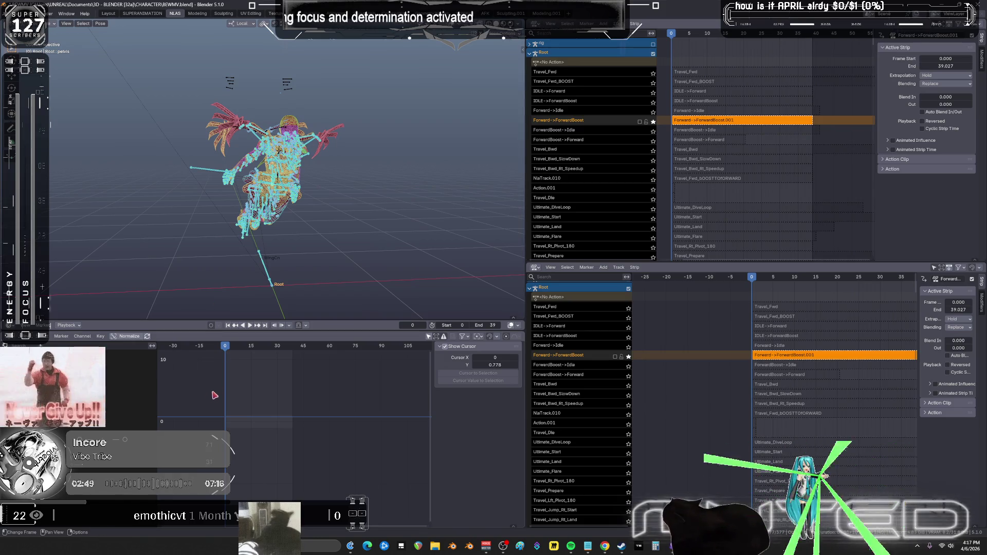
key(Tab)
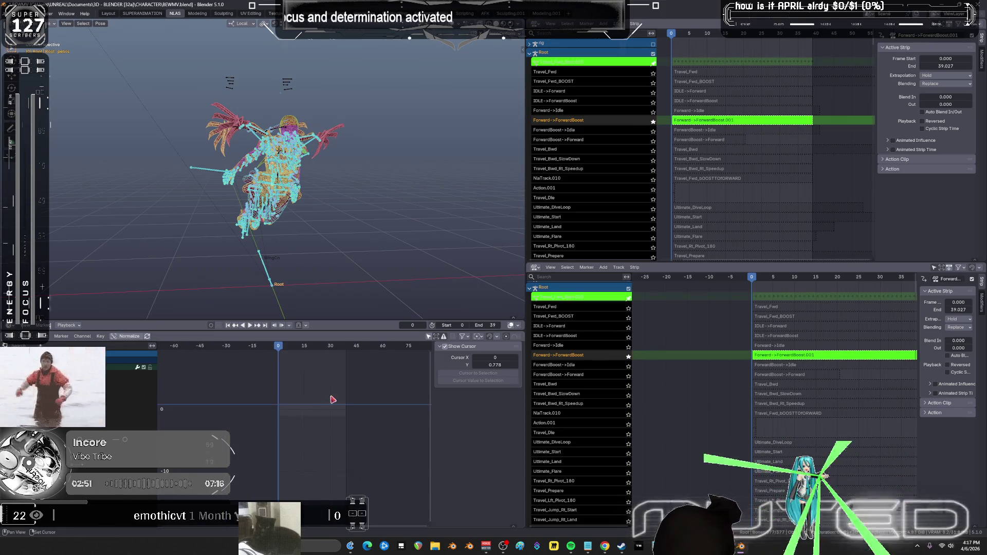
- Select the thigh_fwd_l bone and all its keyframes, then leave tweak mode
key(ctrl+space)
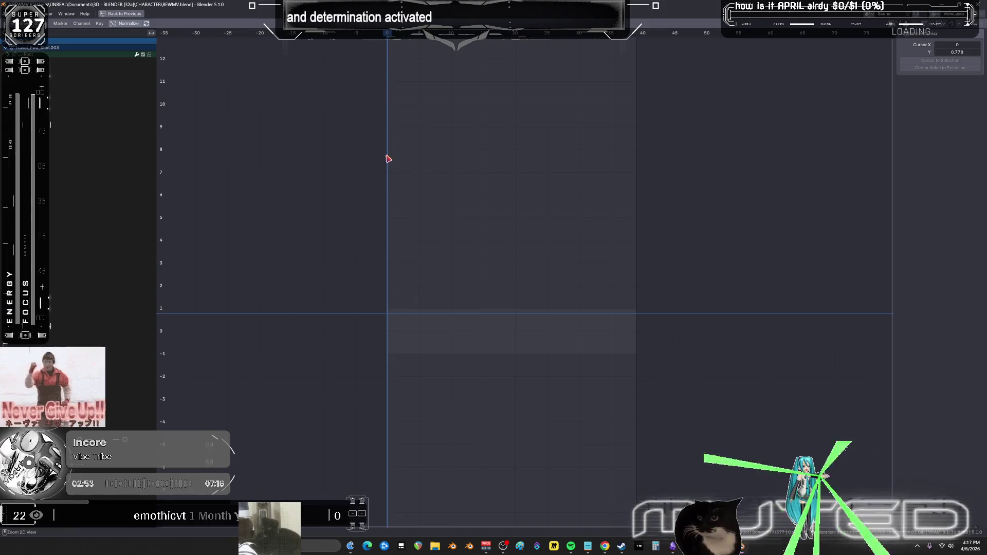
key(ctrl+space)
click(280, 193)
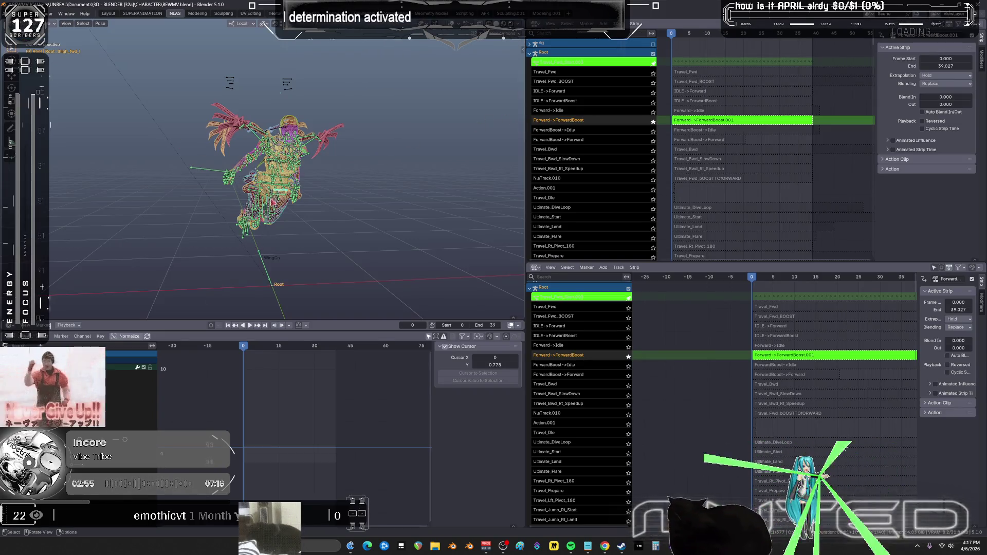
key(a)
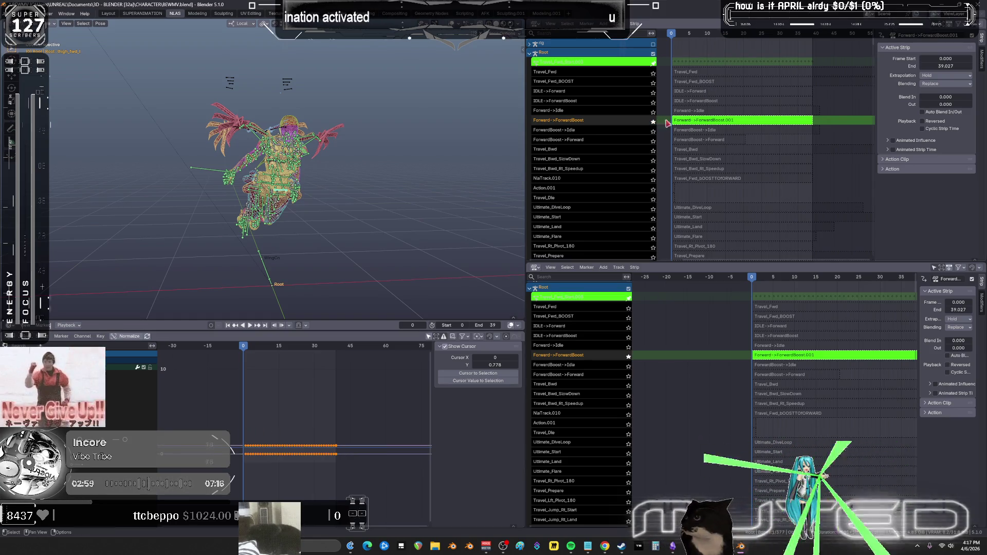
key(Tab)
key(Tab)
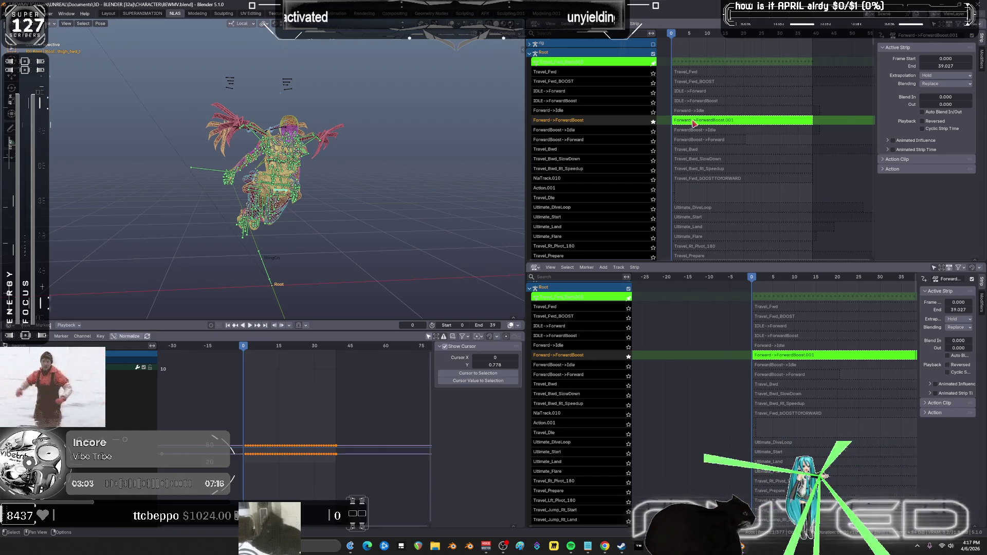
key(Tab)
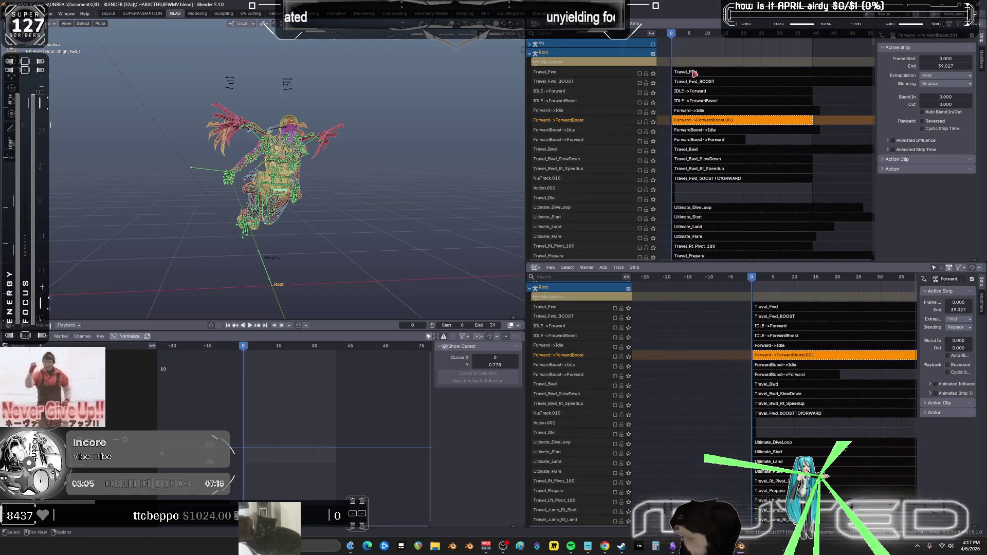
- Select the Travel_Fwd strip and insert a new empty NlaTrack via Add Track Above Selected
click(693, 72)
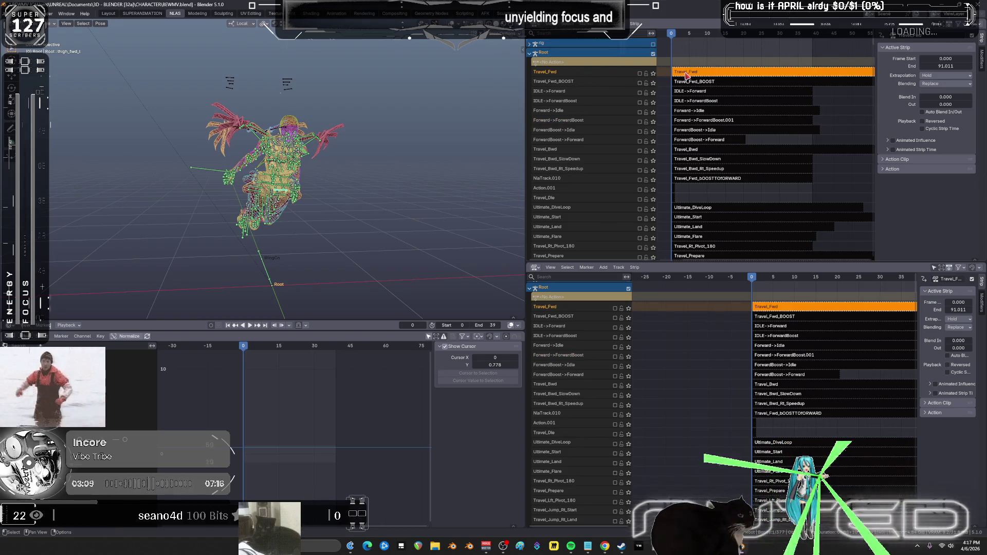
key(Tab)
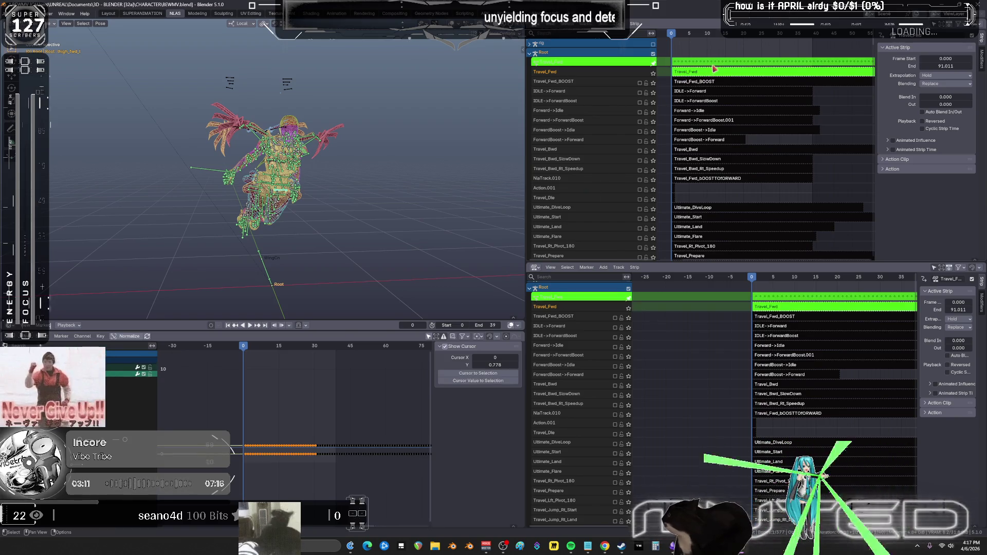
key(Tab)
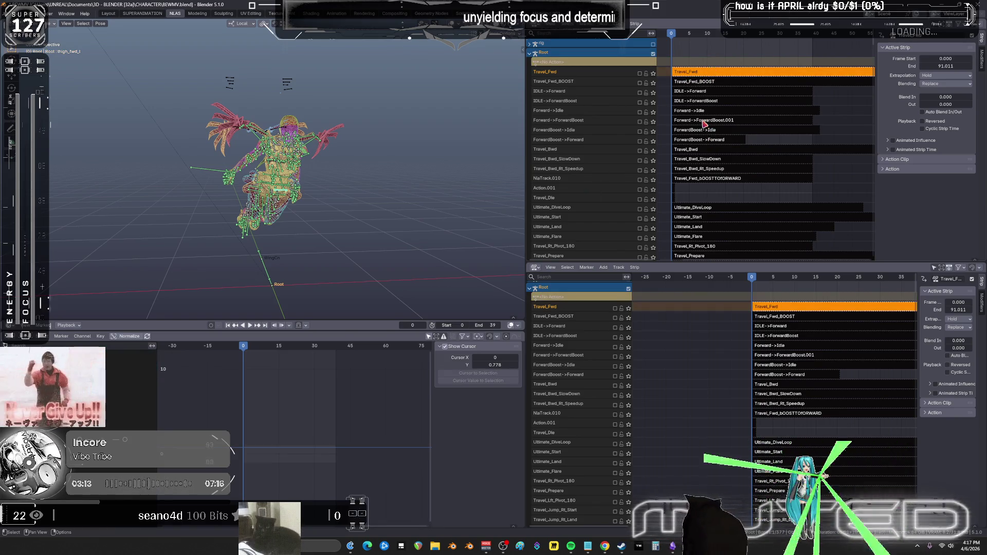
right_click(584, 74)
mouse_move(610, 76)
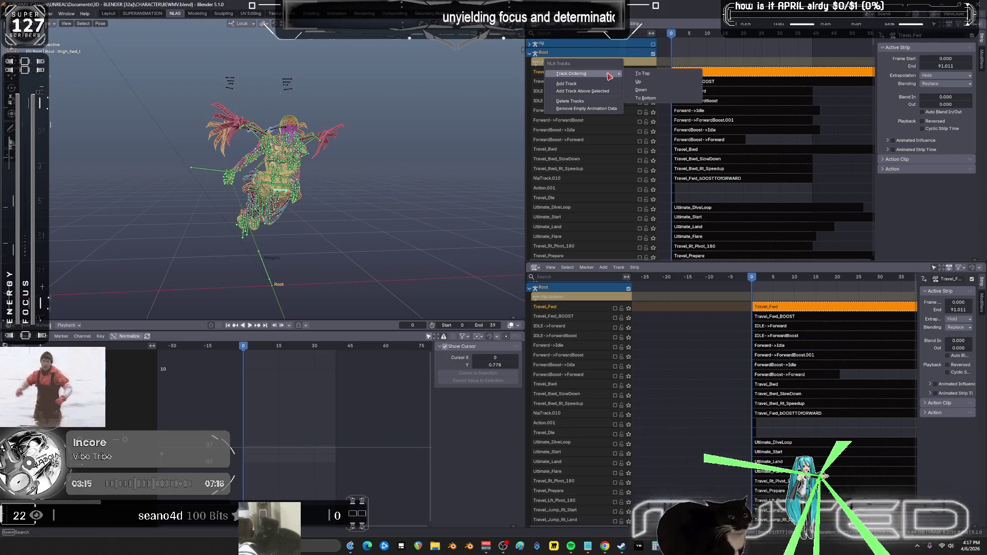
click(607, 91)
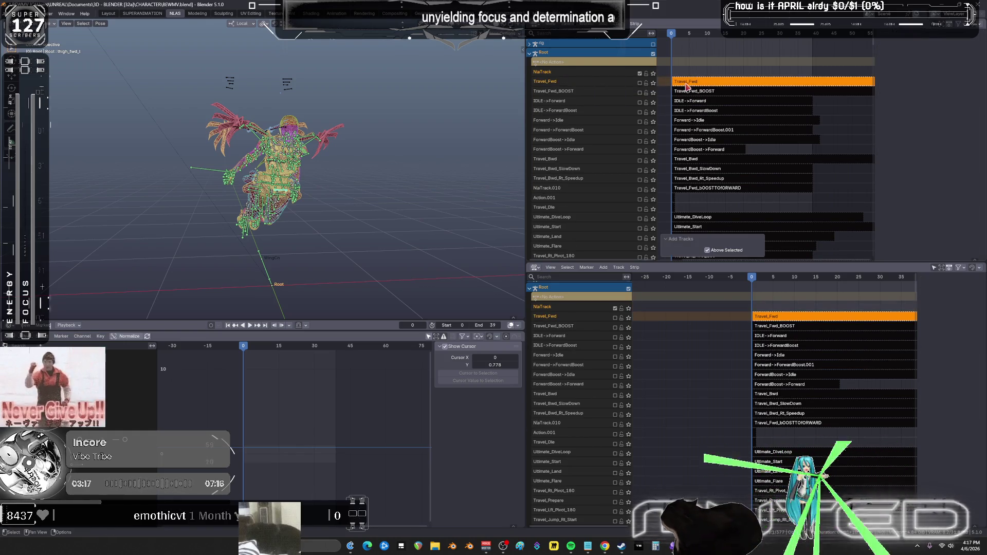
right_click(684, 85)
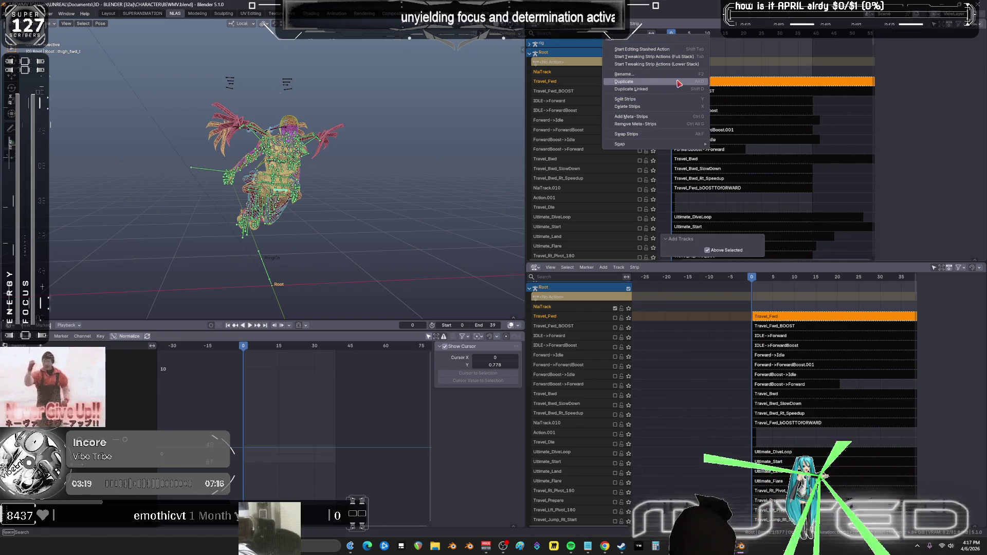
- Duplicate the Travel_Fwd strip into a new track and rename the copy Forward->ForwardBoost.001
click(678, 82)
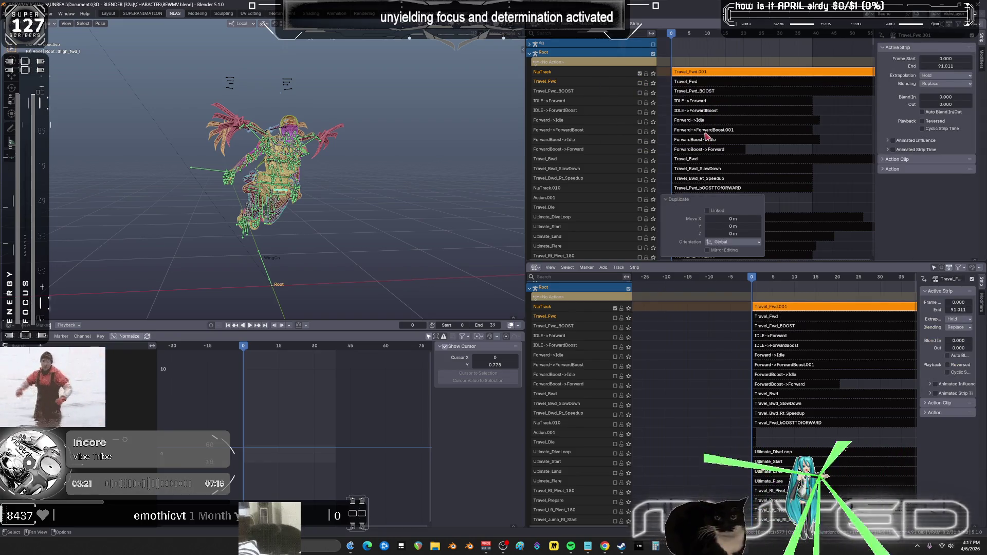
click(709, 131)
key(F2)
text(fdsagagsd)
key(Return)
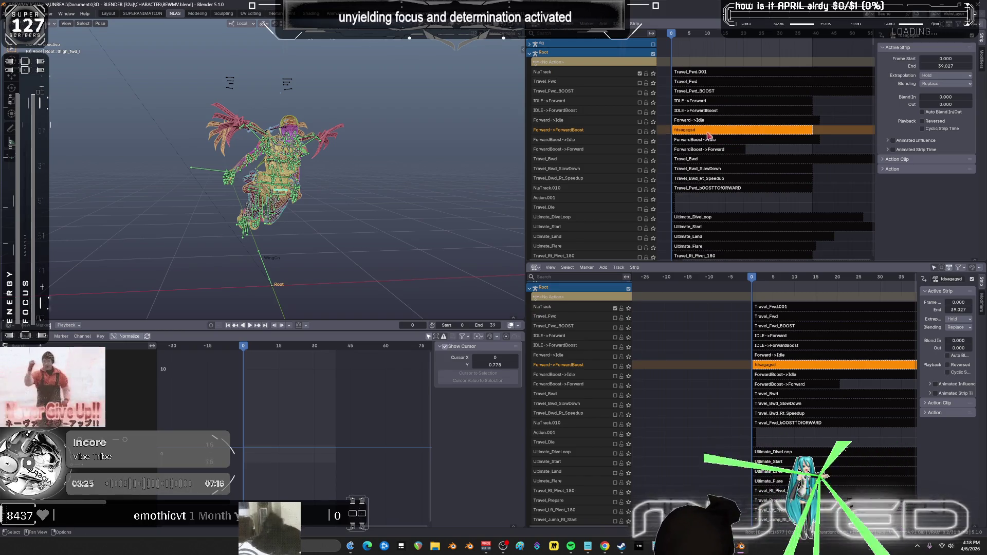
click(696, 73)
key(F2)
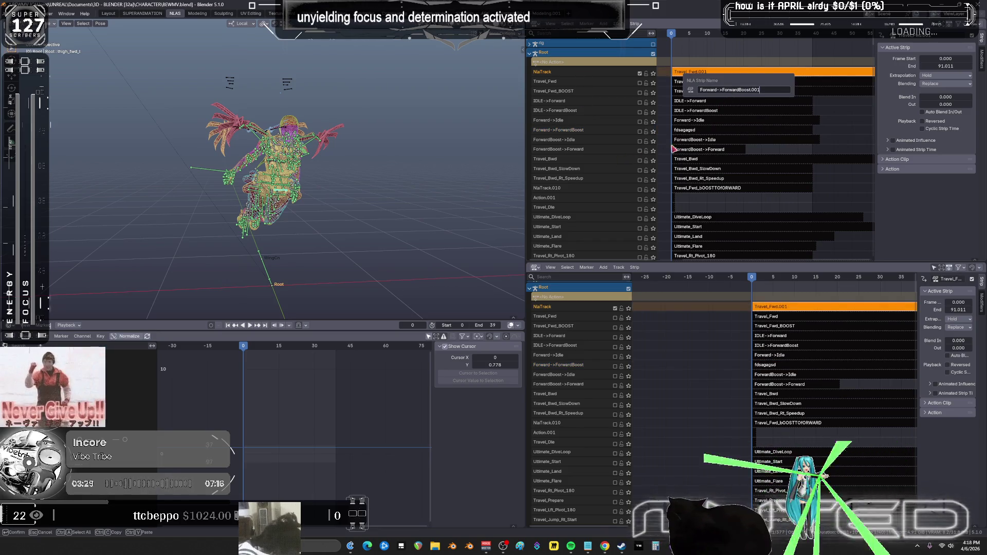
key(Return)
- Name the new top track Forward->ForwardBoost, delete the old track, then disable the new one
click(571, 132)
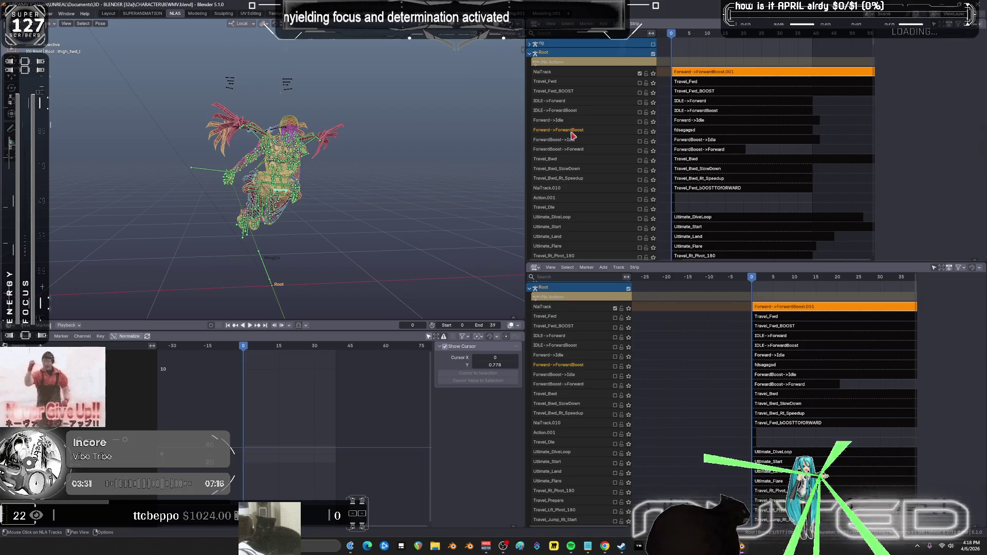
double_click(572, 132)
text(ffffffffffffffff)
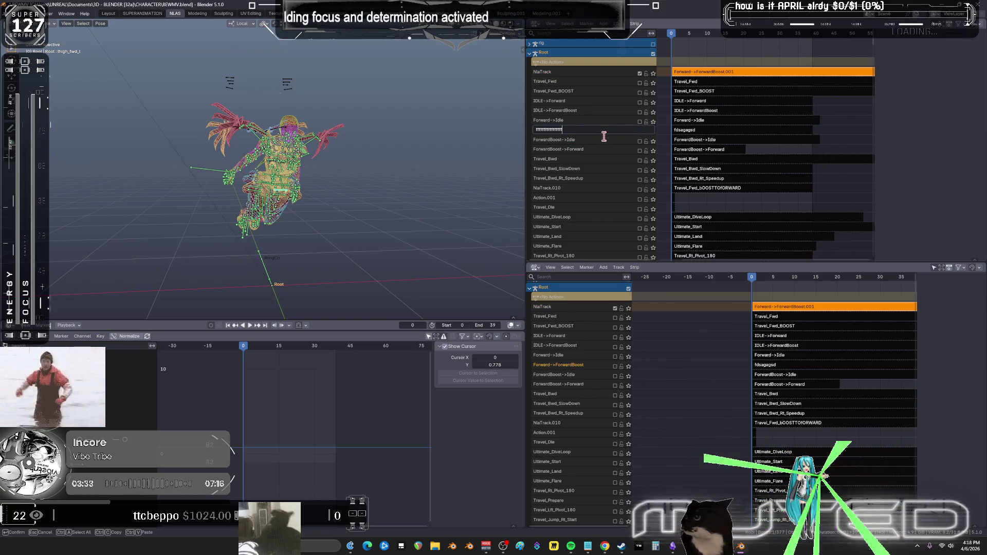
click(573, 76)
double_click(571, 72)
text(Forward->ForwardBoost)
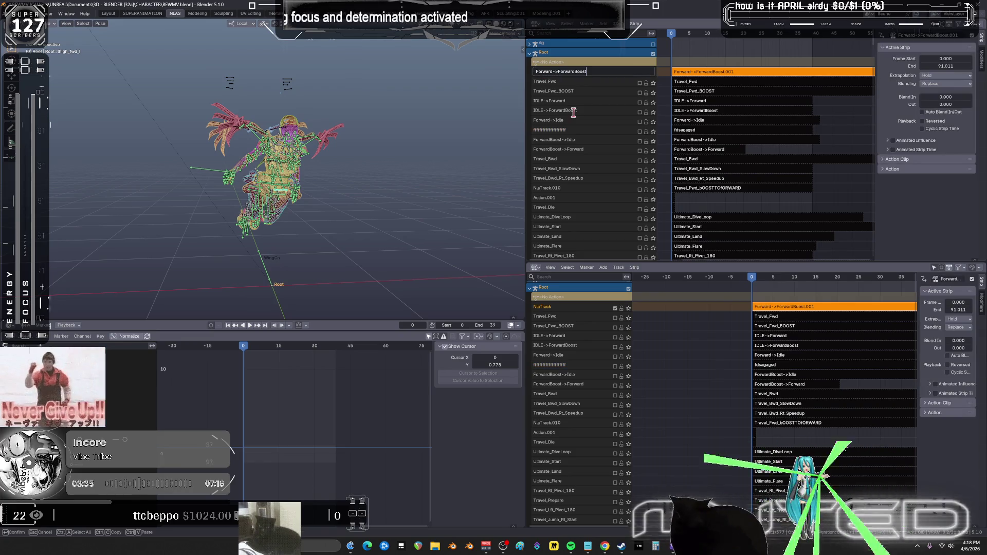
click(592, 129)
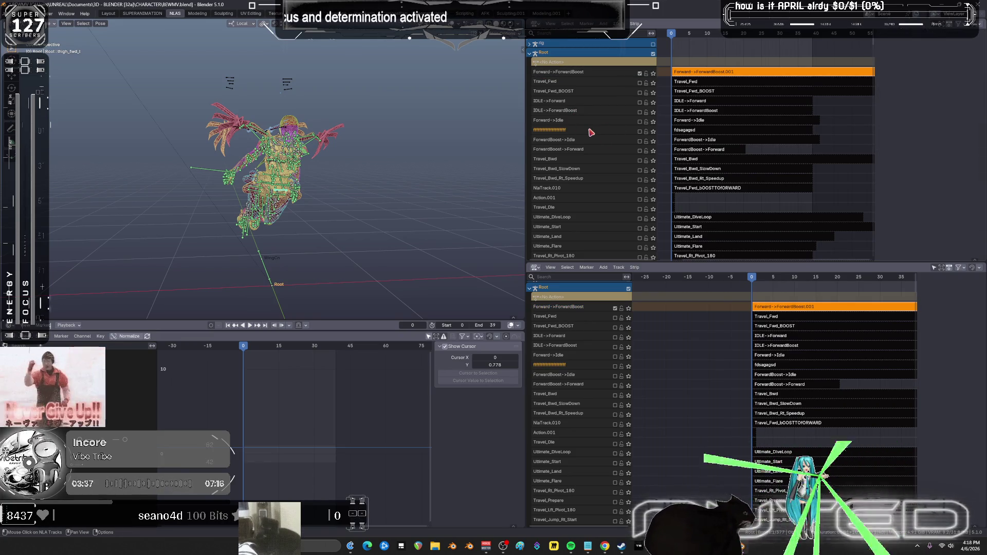
right_click(591, 132)
click(645, 141)
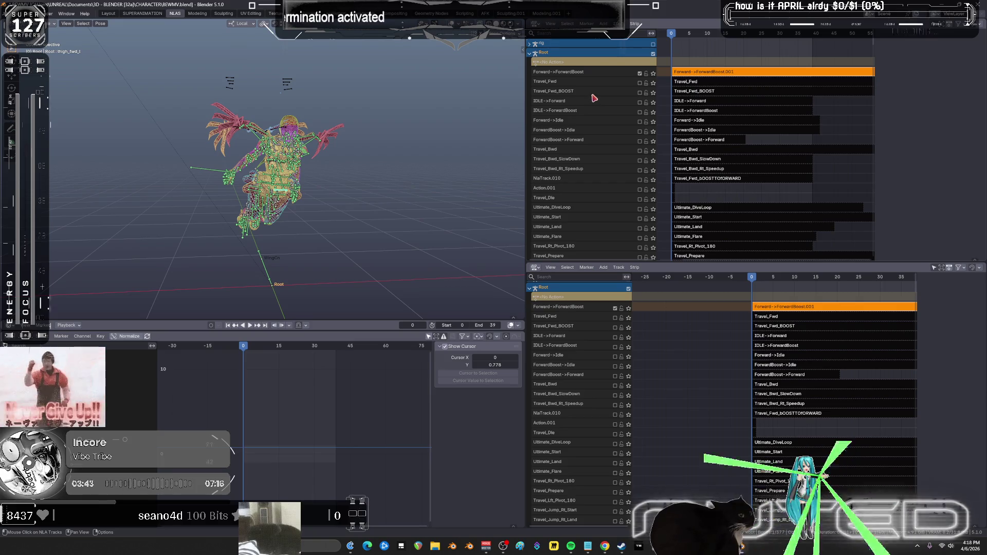
click(639, 73)
- Solo Travel_Fwd_BOOST, enter tweak mode on its strip, and preview playback at frame 21
click(653, 93)
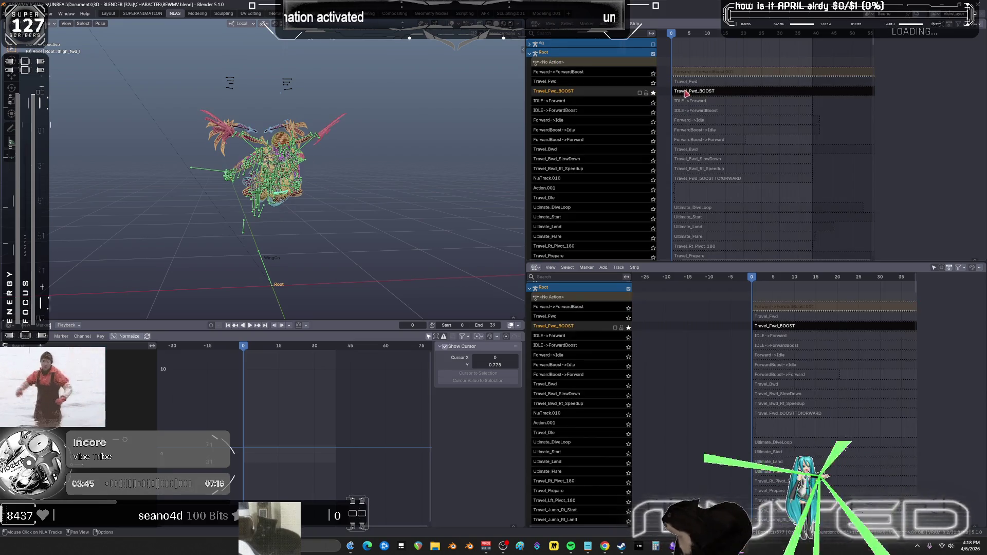
click(693, 93)
key(Tab)
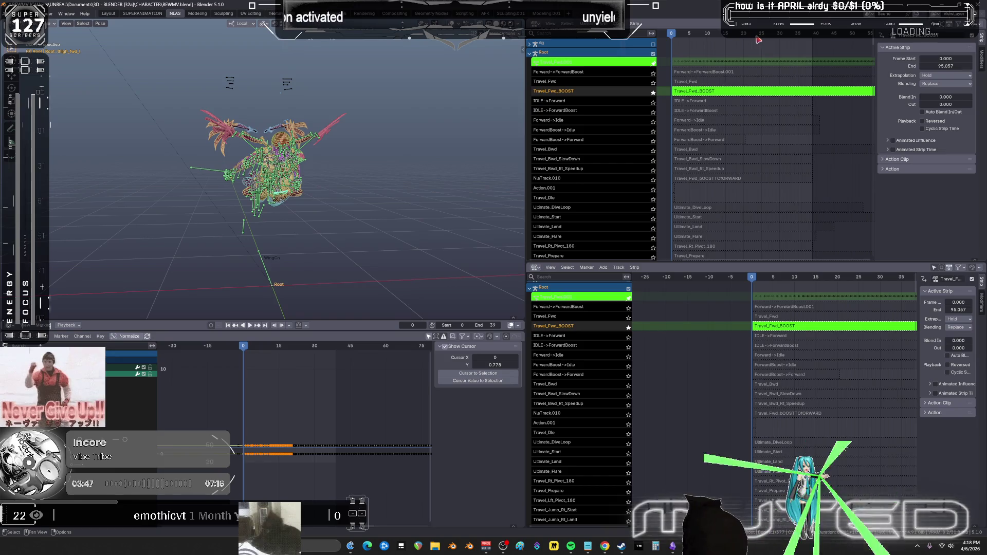
click(750, 39)
key(space)
key(Escape)
- Inspect the strip's curves in the full-screen Graph Editor, box-selecting a group of keyframes
key(ctrl+space)
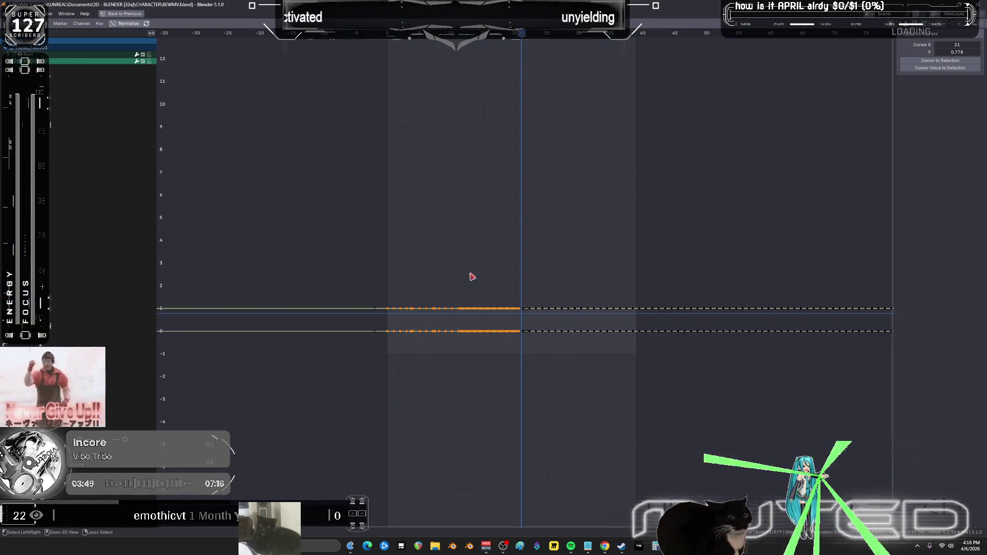
key(ctrl+space)
key(ctrl+space)
scroll(513, 310, up, 3)
scroll(513, 311, up, 1)
mouse_move(381, 310)
mouse_down()
mouse_move(404, 378)
mouse_move(412, 244)
mouse_move(478, 216)
mouse_up()
key(ctrl+space)
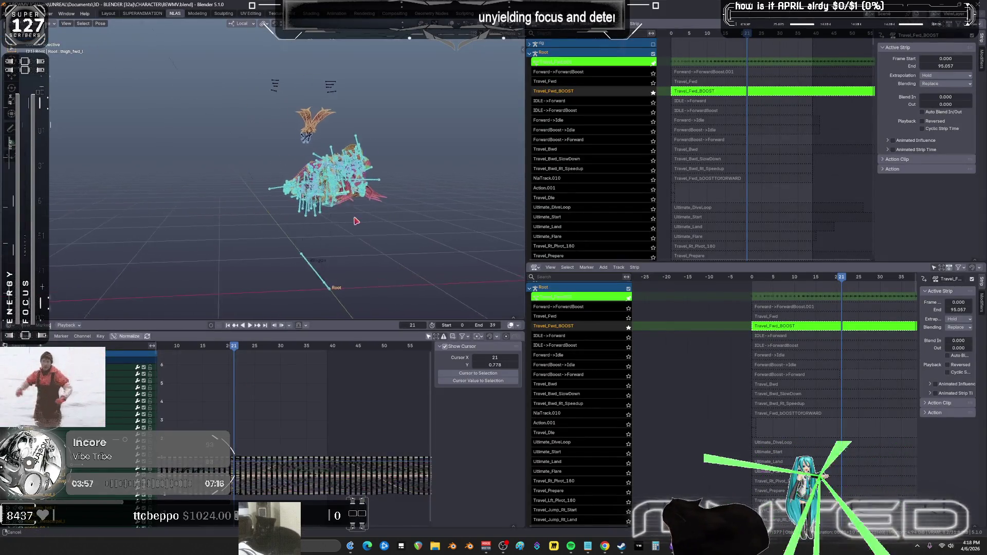
key(shift+alt+z)
key(Home)
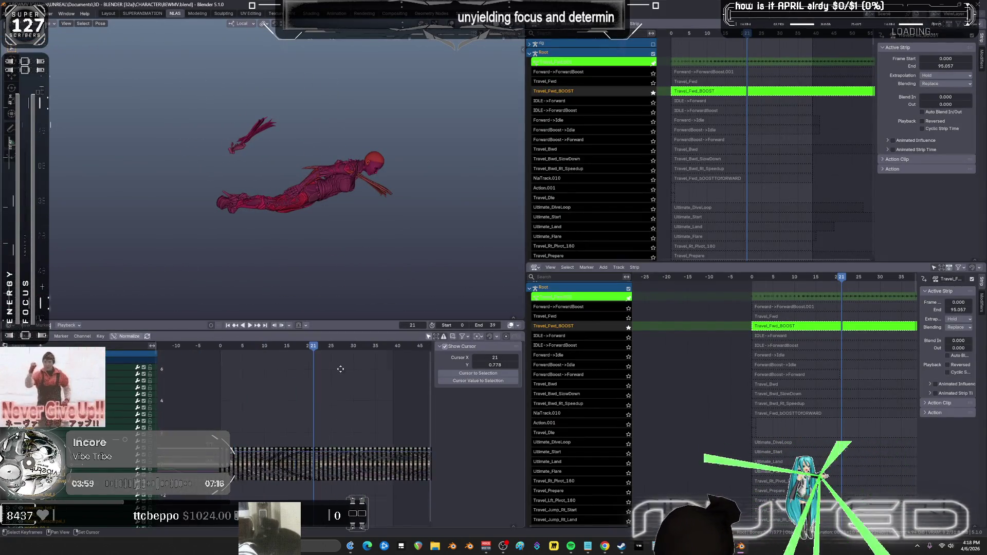
- Play Travel_Fwd_BOOST, select its keyframes from about frame 45 onward, then exit tweak mode
key(space)
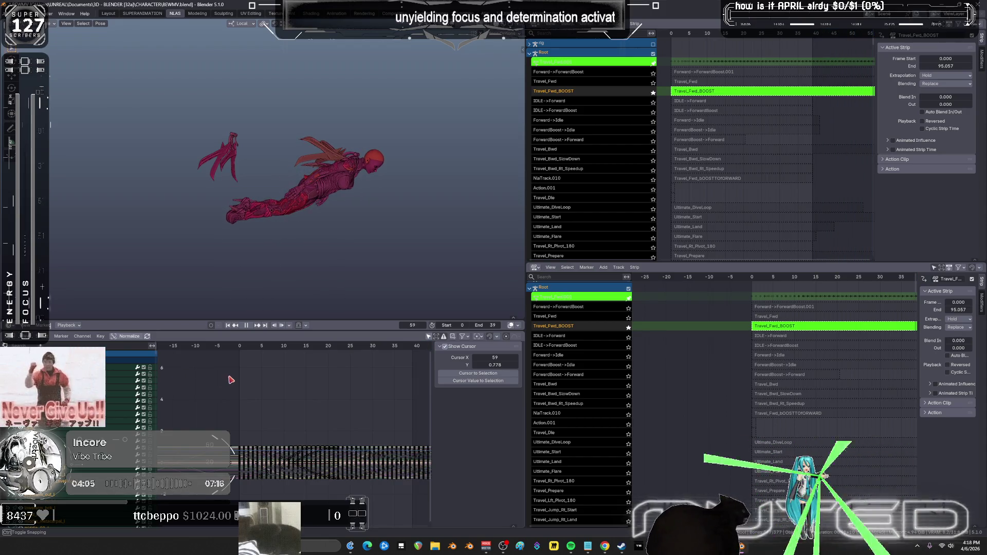
key(ctrl+space)
key(Home)
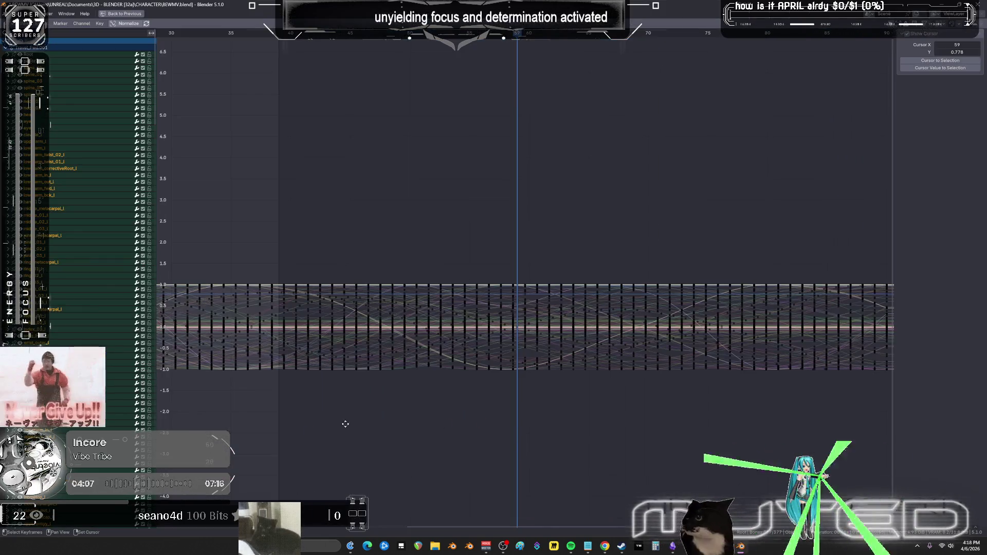
ctrl+scroll(418, 291, up, 3)
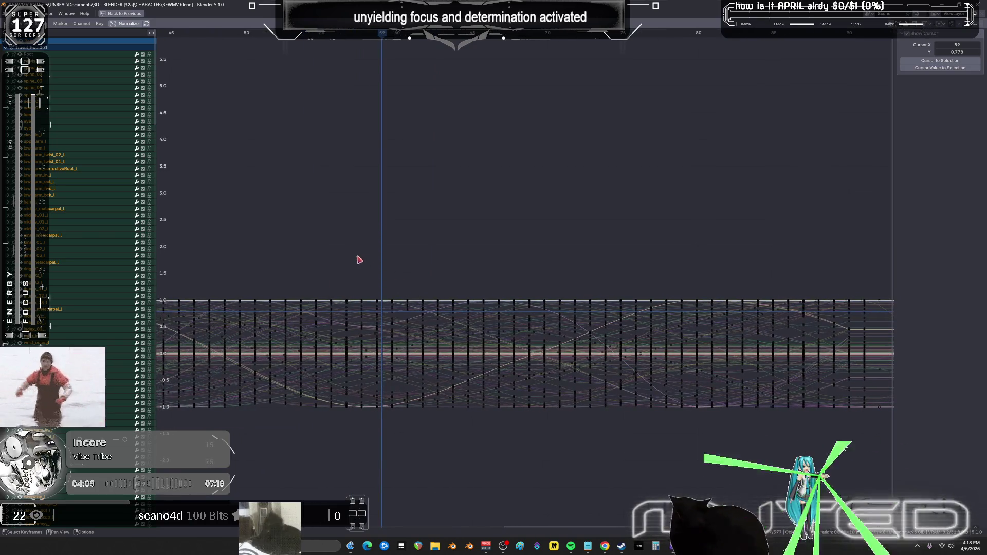
mouse_move(357, 256)
mouse_down()
mouse_move(566, 432)
mouse_move(857, 433)
mouse_up()
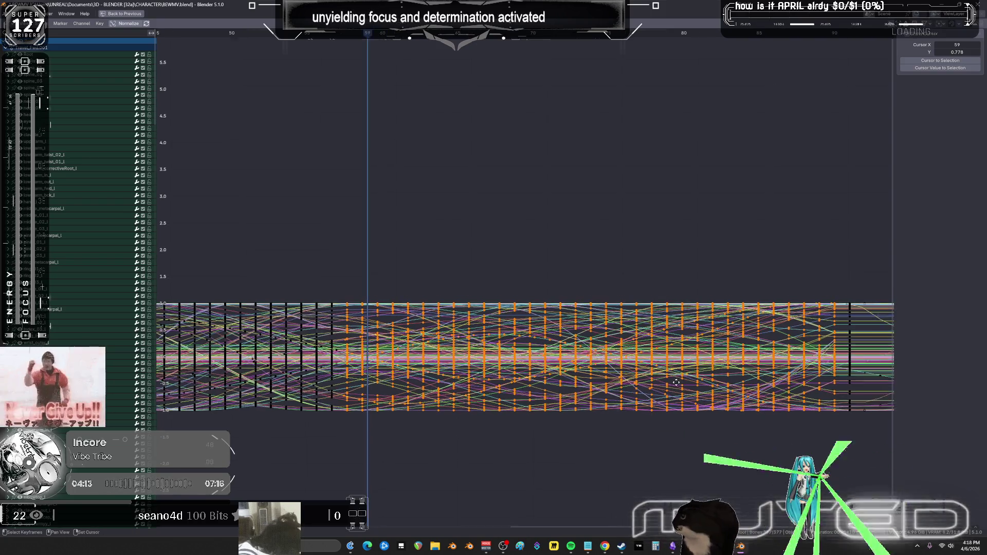
key(ctrl+space)
middle_drag(290, 474, 295, 445)
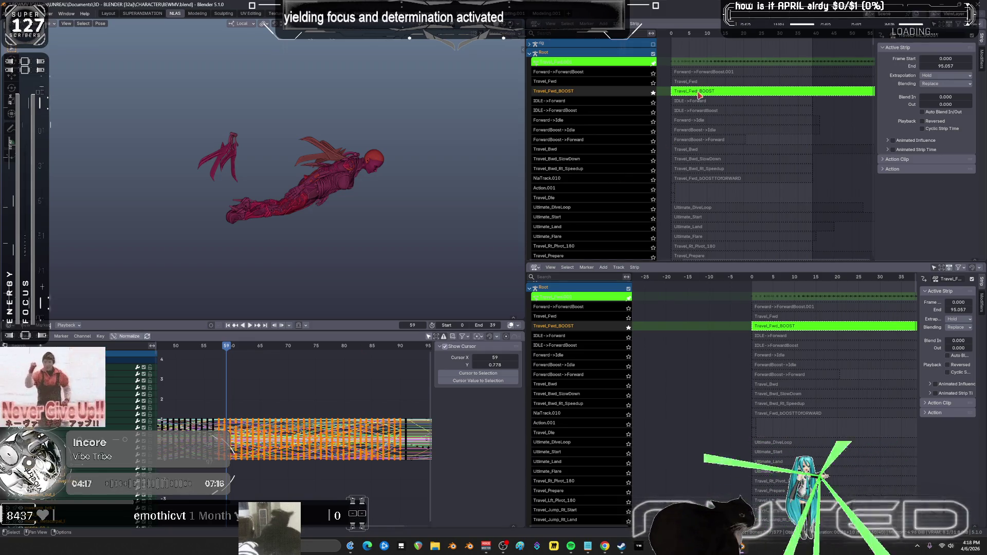
key(Tab)
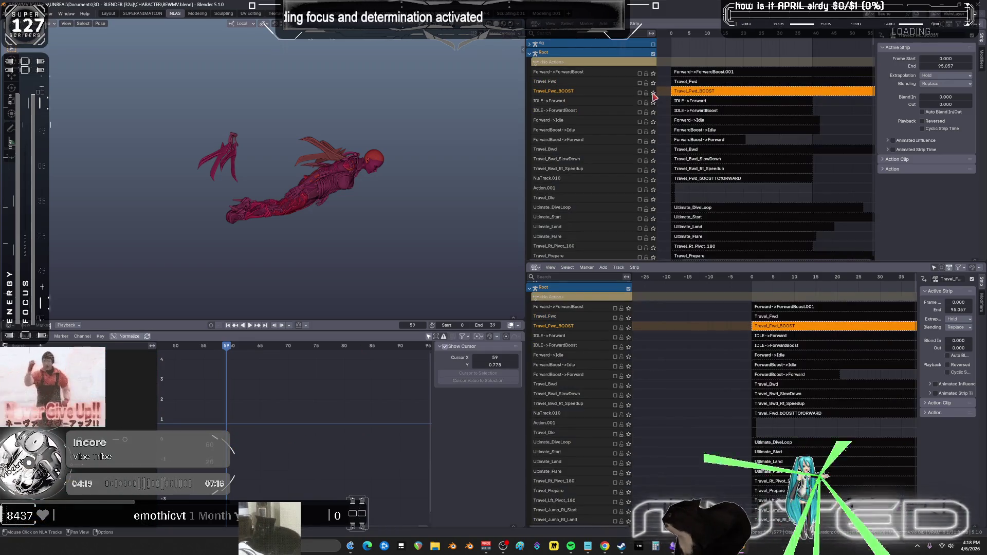
- Solo the Forward->ForwardBoost track and enter tweak mode on its Forward->ForwardBoost.001 strip
click(699, 74)
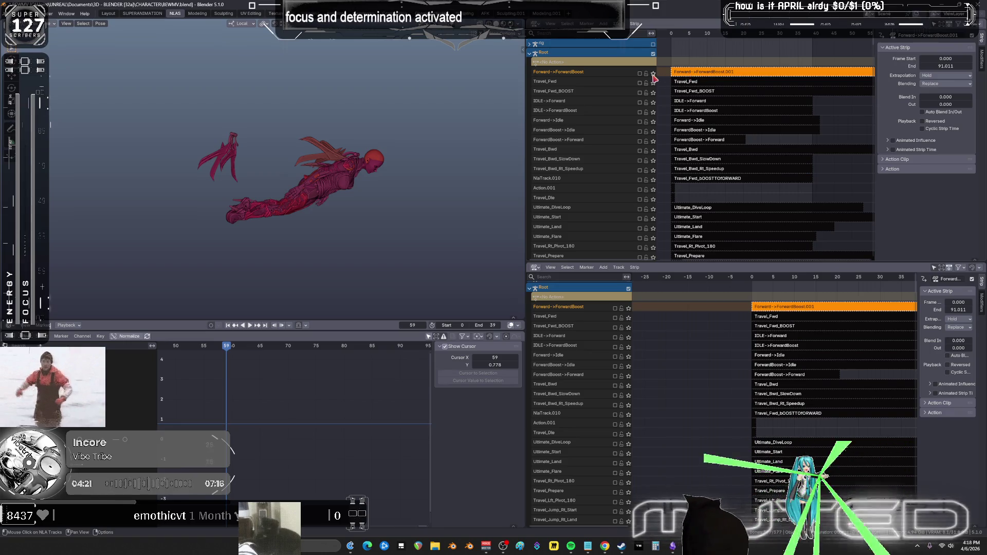
click(654, 74)
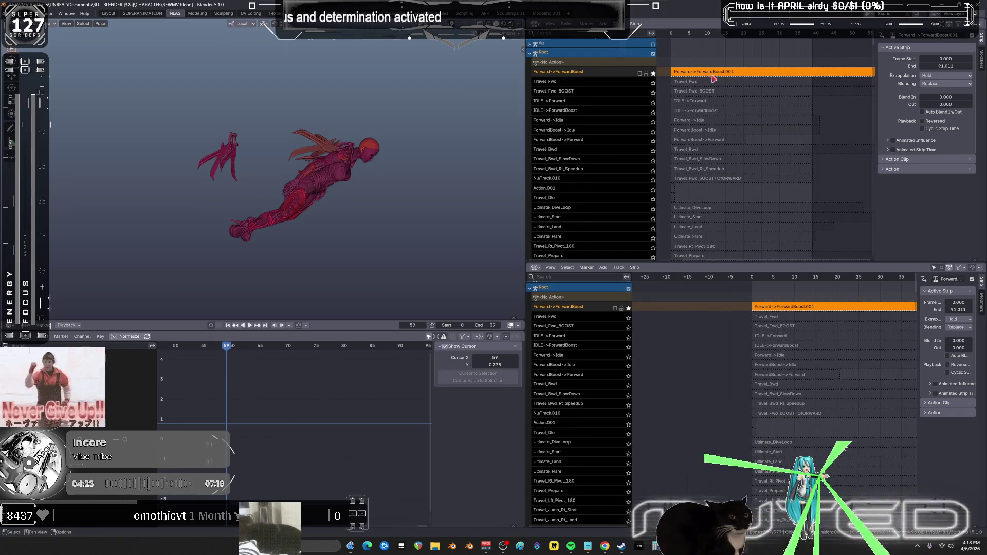
key(Tab)
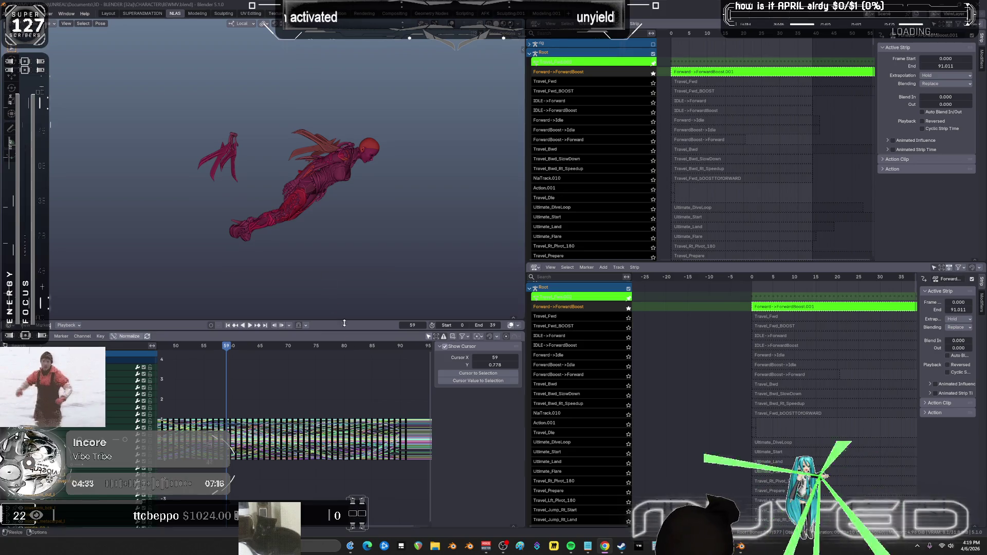
key(ctrl+space)
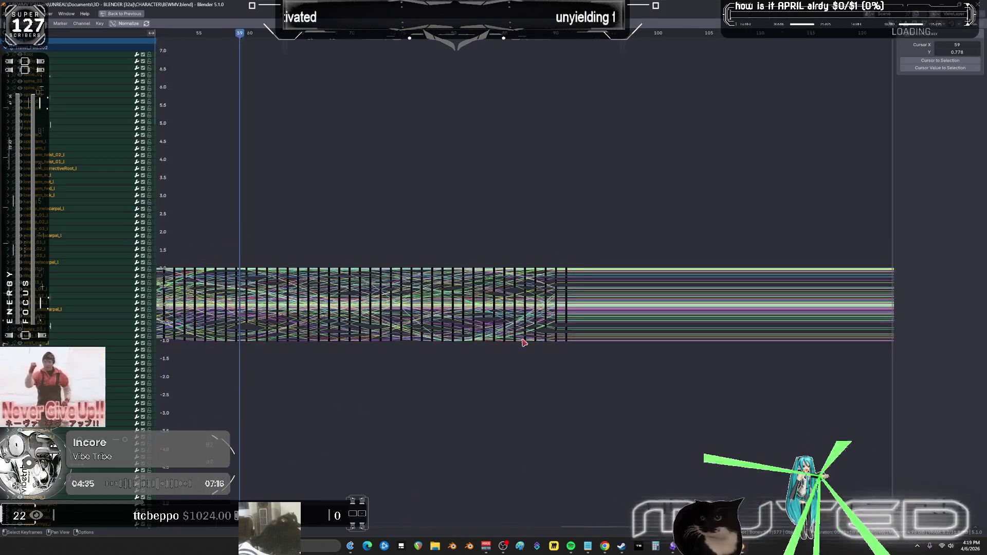
scroll(463, 323, down, 5)
key(ctrl+space)
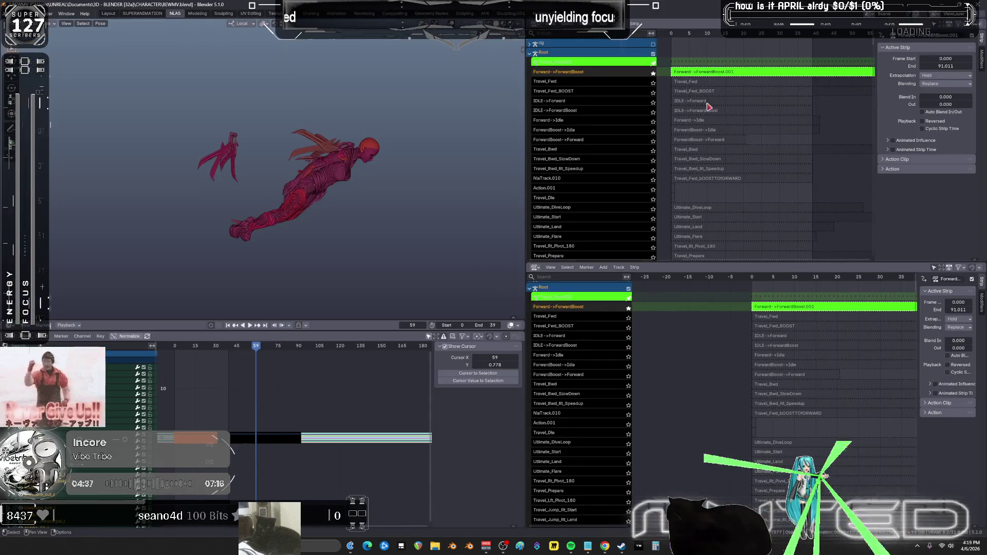
key(Tab)
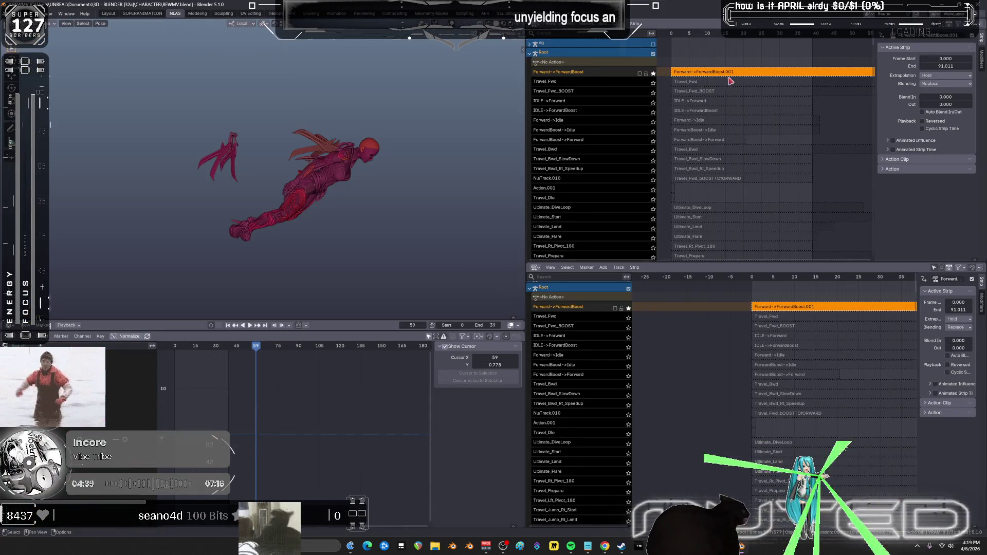
key(Tab)
- Box-select the later block of keyframes in the maximized Graph Editor and delete them
key(ctrl+space)
middle_drag(516, 355, 687, 377)
mouse_move(699, 369)
mouse_down()
mouse_move(392, 242)
mouse_move(323, 234)
mouse_up()
key(Delete)
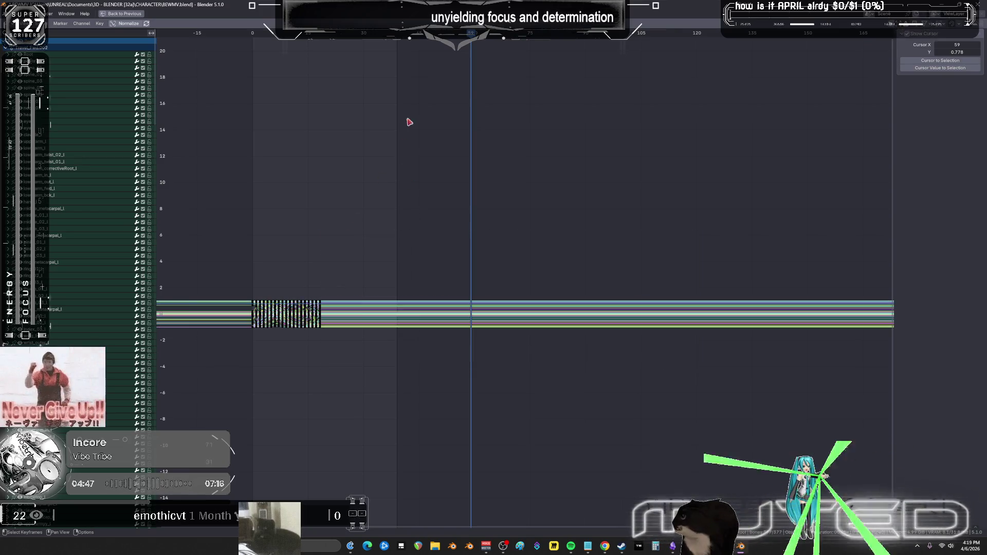
- Set the frame to 19, select the keyframes after it, then deselect all and restore the layout
click(323, 40)
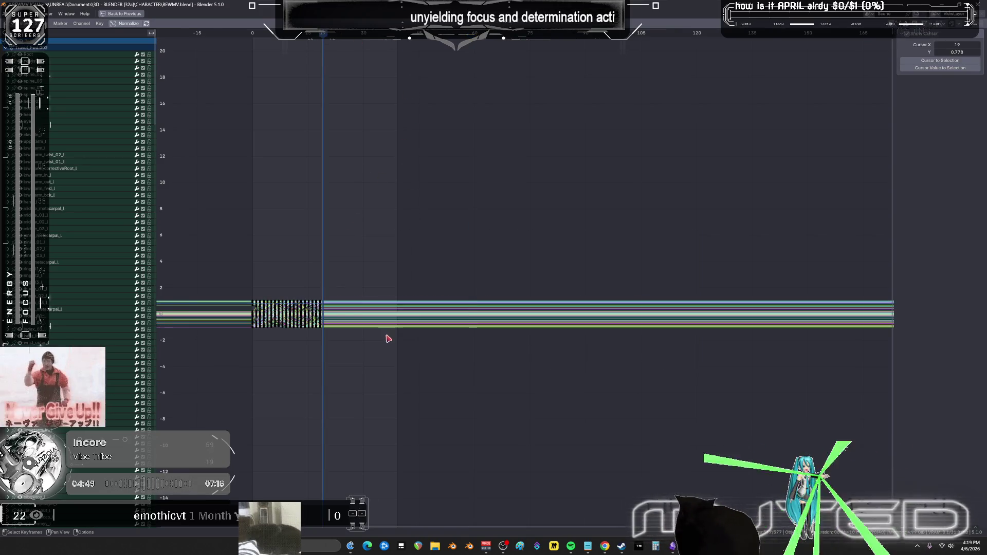
scroll(580, 305, up, 8)
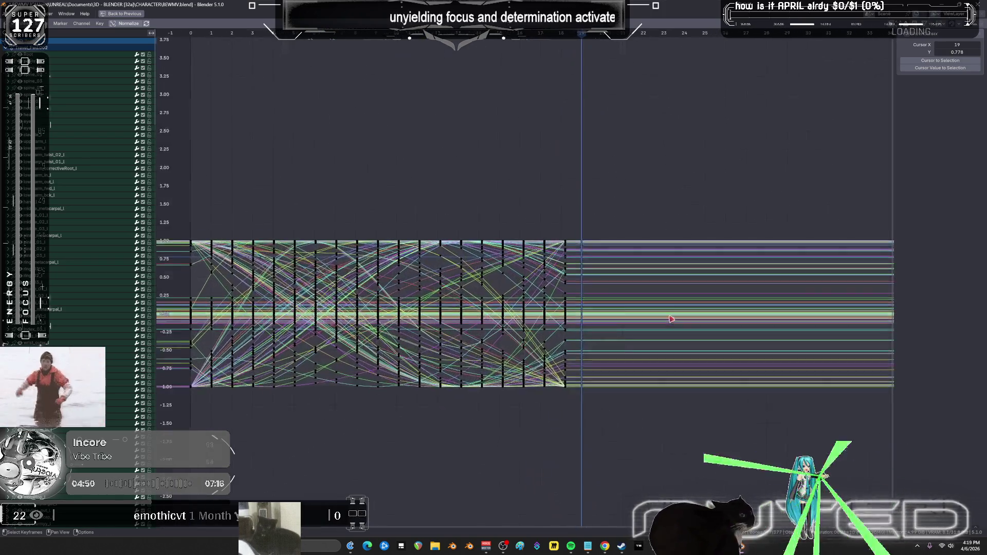
scroll(551, 273, up, 2)
scroll(509, 257, down, 4)
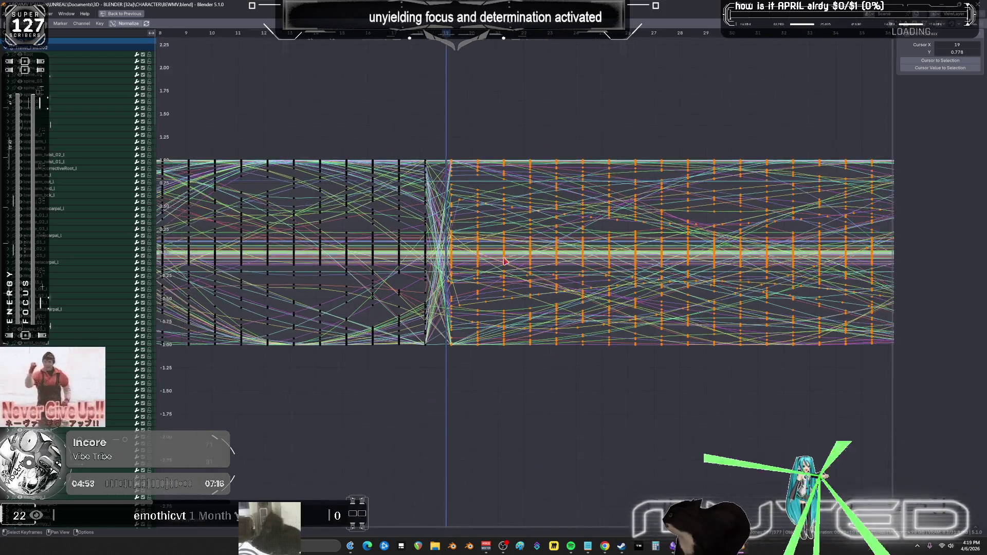
ctrl+click(475, 288)
scroll(477, 288, up, 3)
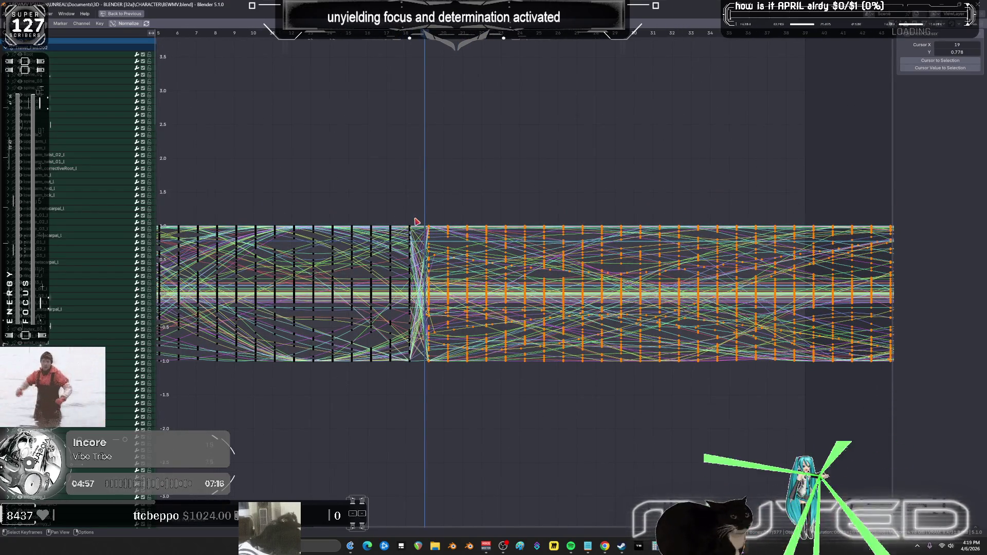
key(ctrl+space)
mouse_move(257, 354)
mouse_down()
mouse_move(227, 355)
mouse_move(268, 349)
mouse_move(206, 349)
mouse_move(417, 349)
mouse_move(216, 349)
mouse_move(275, 345)
mouse_up()
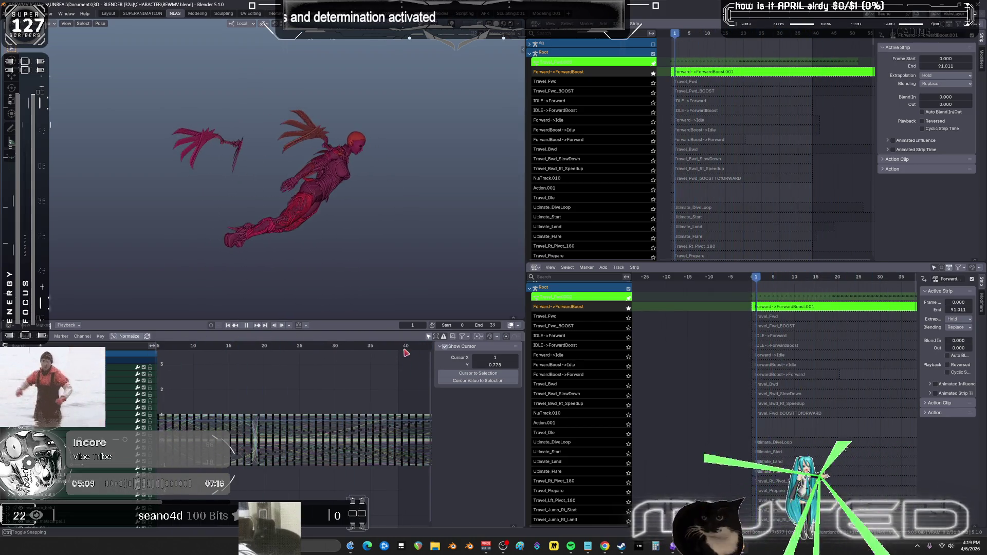
key(ctrl+space)
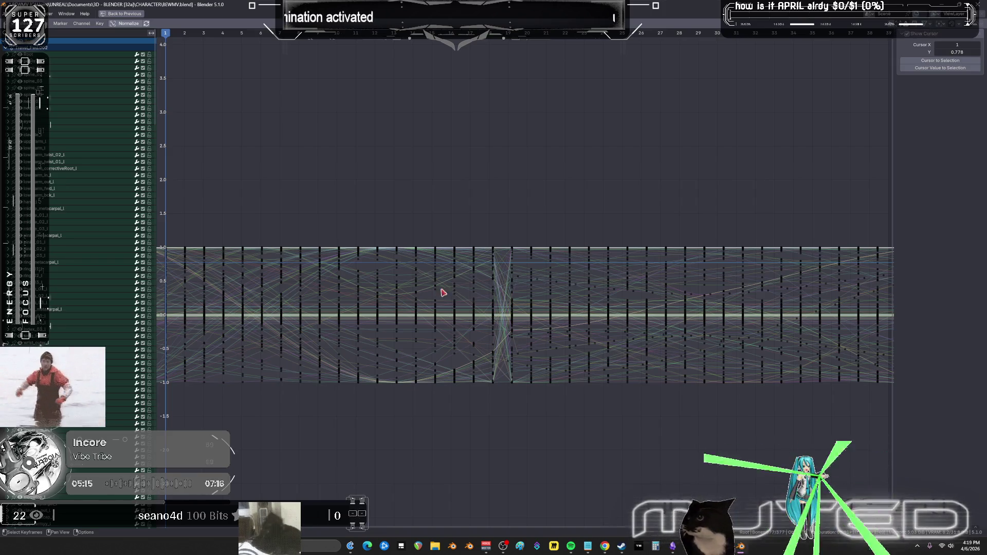
key(ctrl+space)
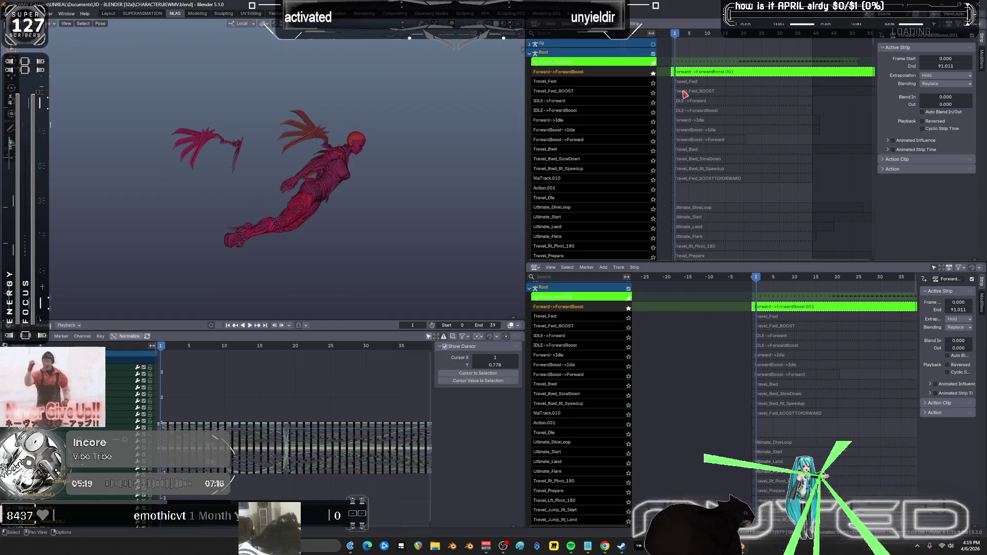
- Solo and play Travel_Fwd_BOOST, then show overlays and switch the rig to object mode
click(654, 93)
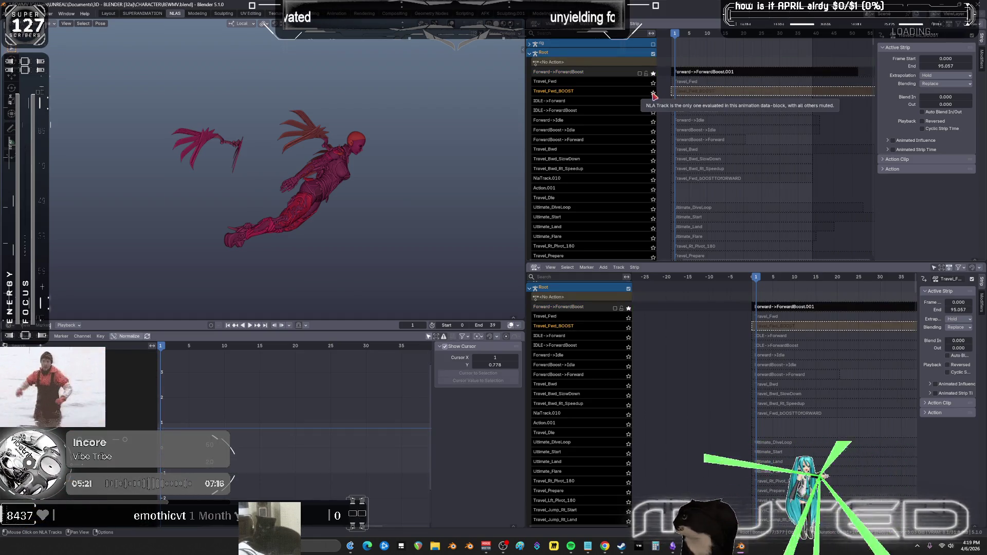
click(653, 96)
key(space)
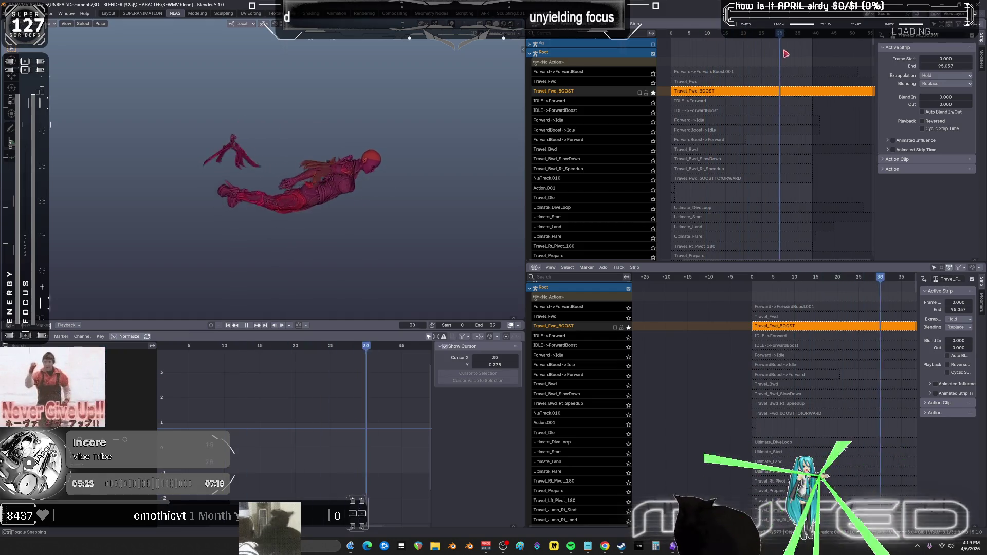
key(Escape)
key(shift+alt+z)
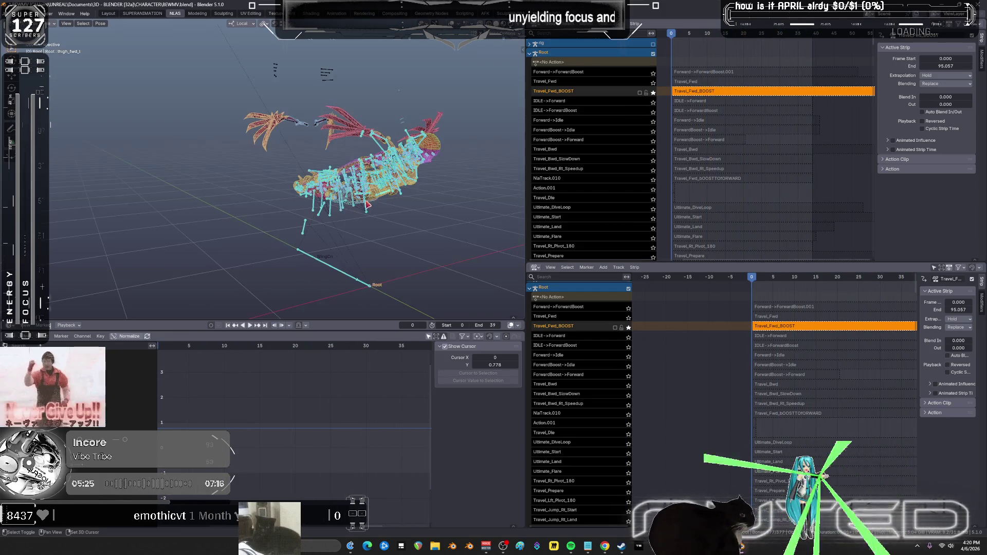
key(ctrl+Tab)
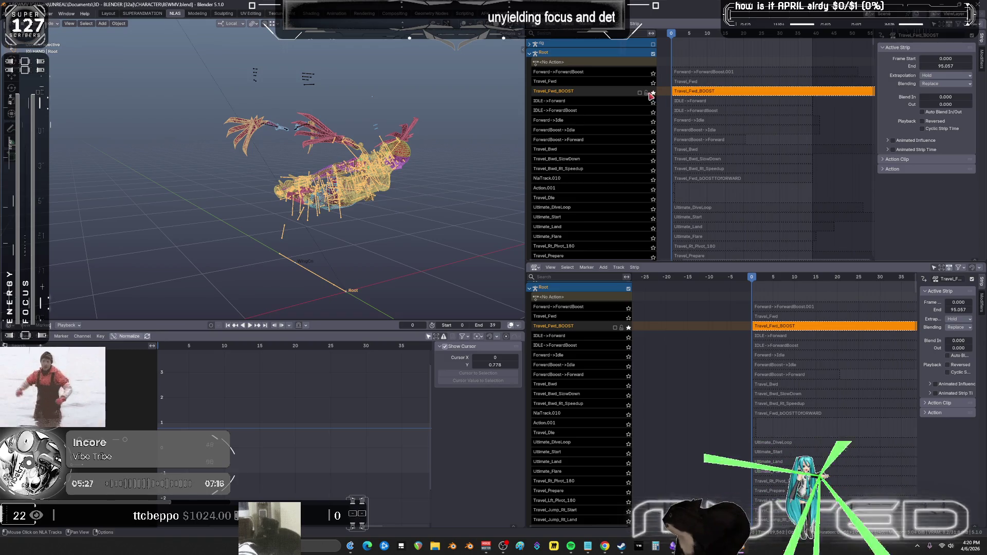
- Unsolo Travel_Fwd_BOOST, solo ForwardBoost->Forward and scrub its motion to frame 17
click(652, 96)
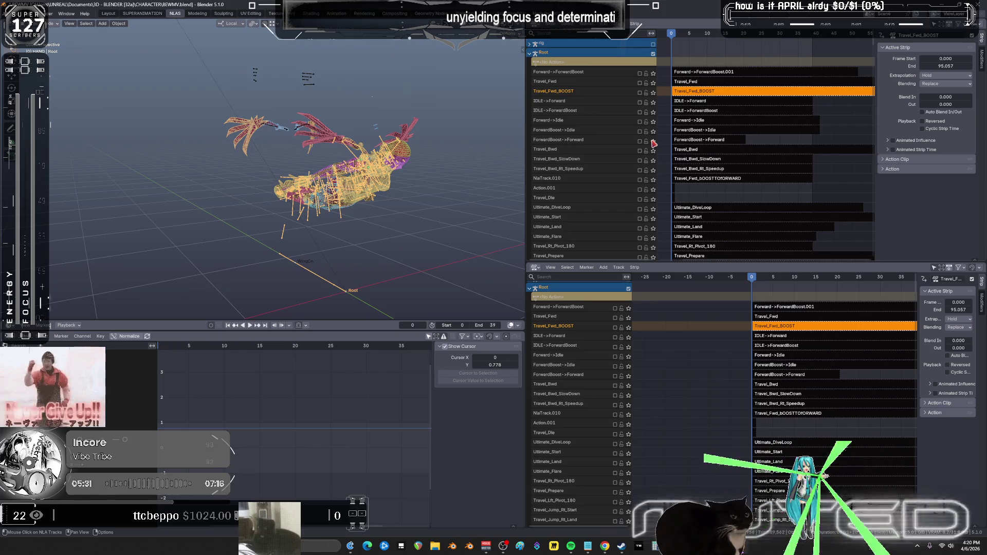
click(653, 140)
click(689, 43)
drag(673, 35, 739, 43)
key(Escape)
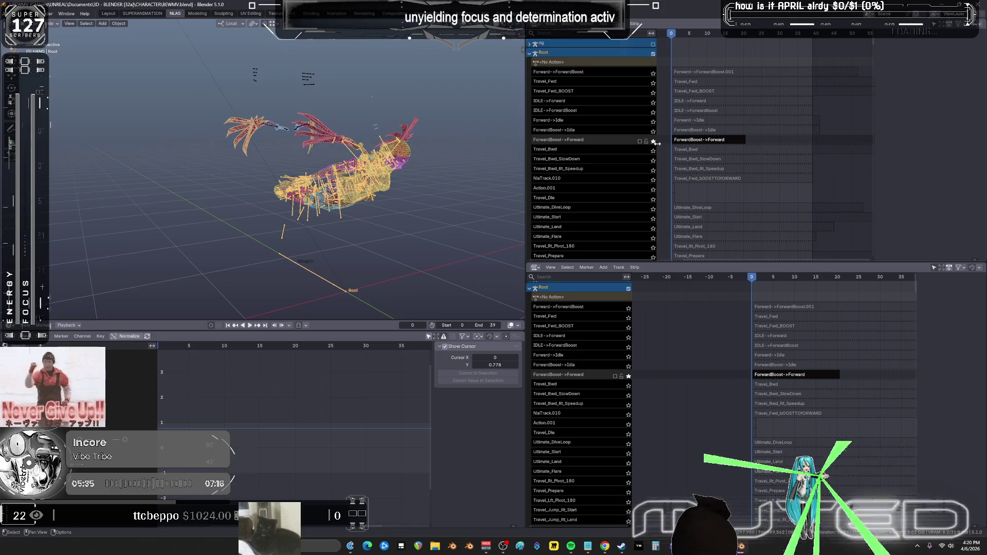
- Solo Travel_Bwd_Rt_Speedup and then NlaTrack.010, playing each from frame 0
click(653, 141)
click(653, 170)
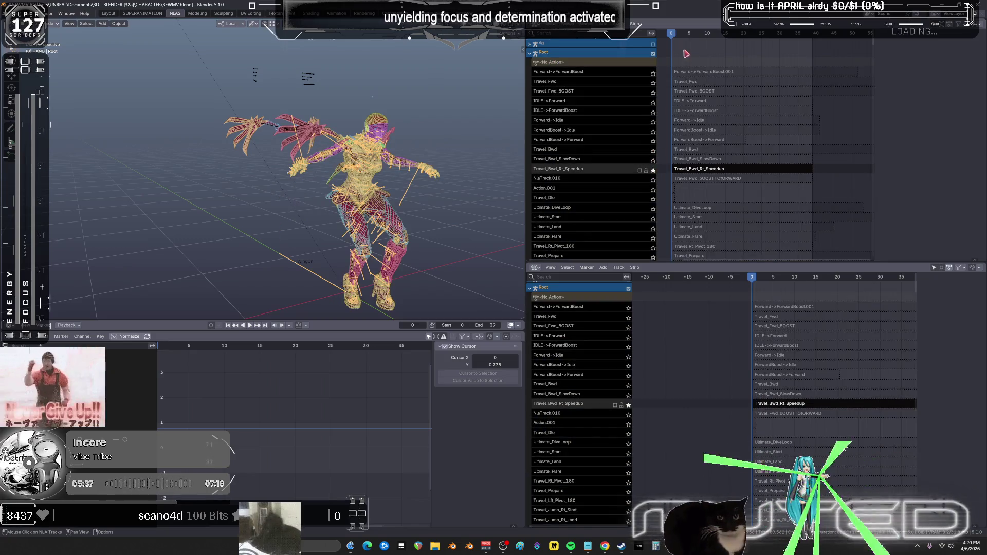
key(space)
key(Escape)
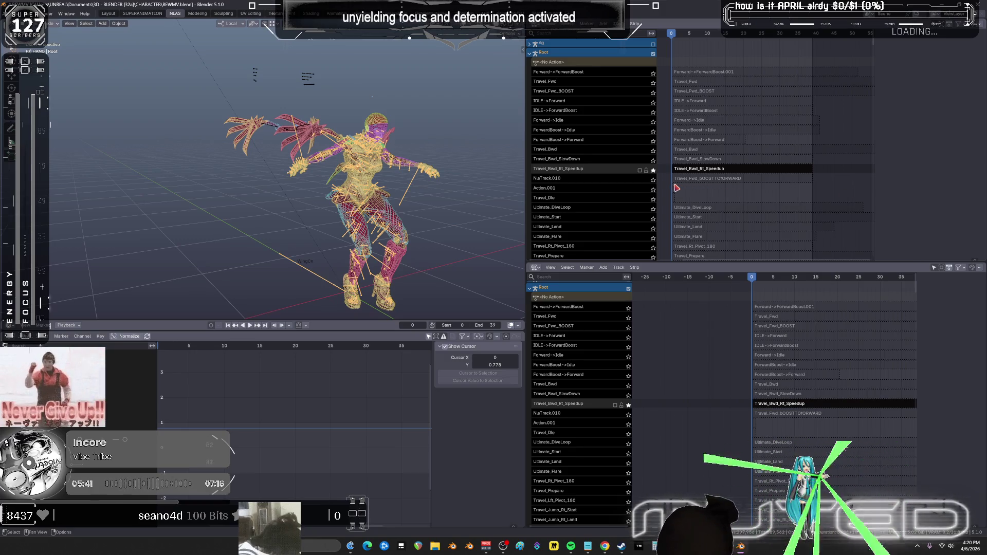
click(653, 179)
key(space)
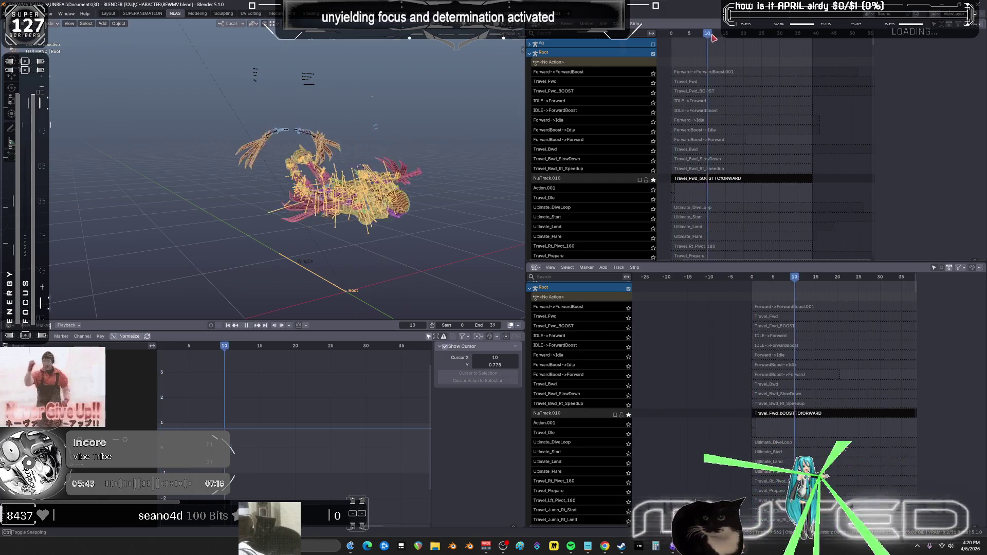
click(669, 37)
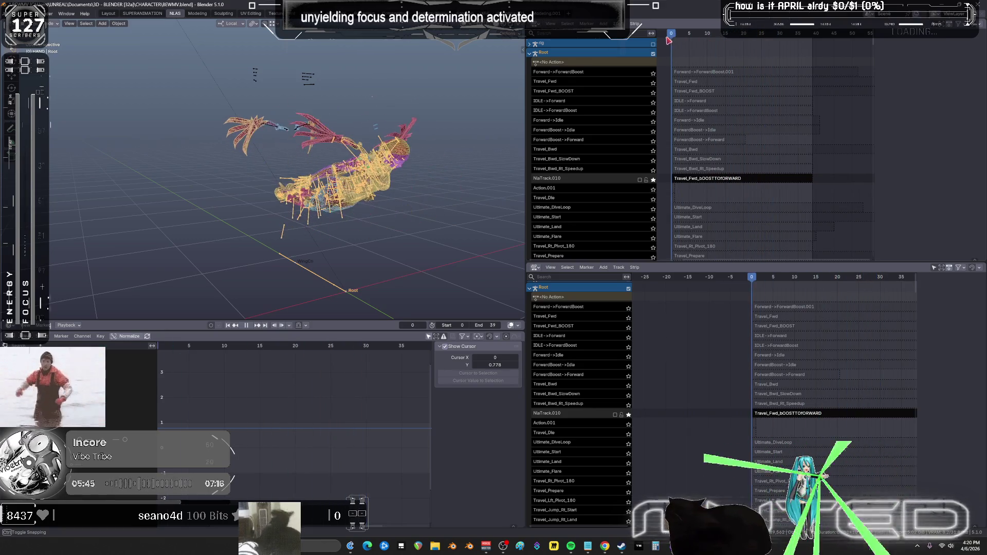
key(space)
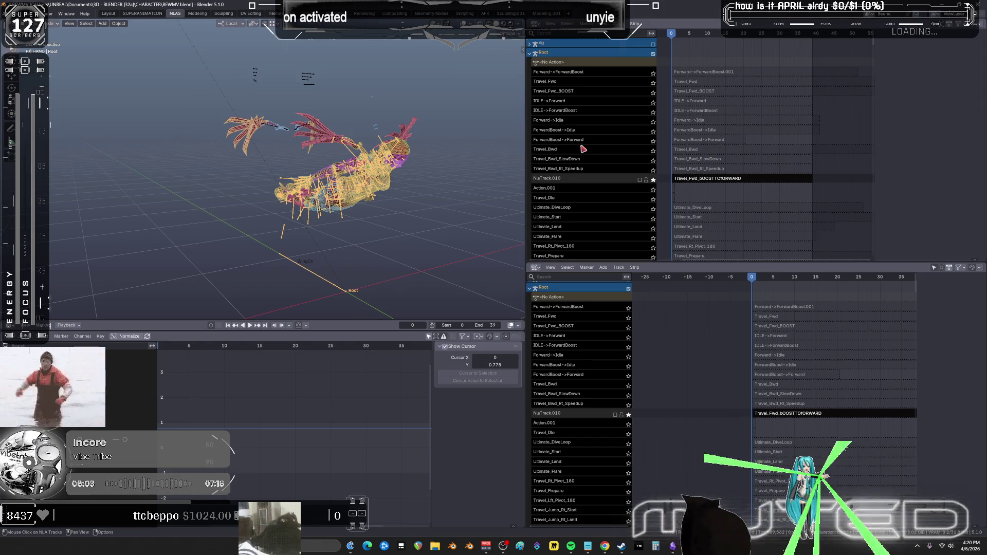
mouse_move(617, 194)
middle_down()
mouse_move(600, 178)
mouse_move(584, 36)
mouse_move(604, 252)
mouse_move(611, 222)
mouse_move(591, 188)
mouse_move(560, 167)
mouse_move(552, 126)
middle_up()
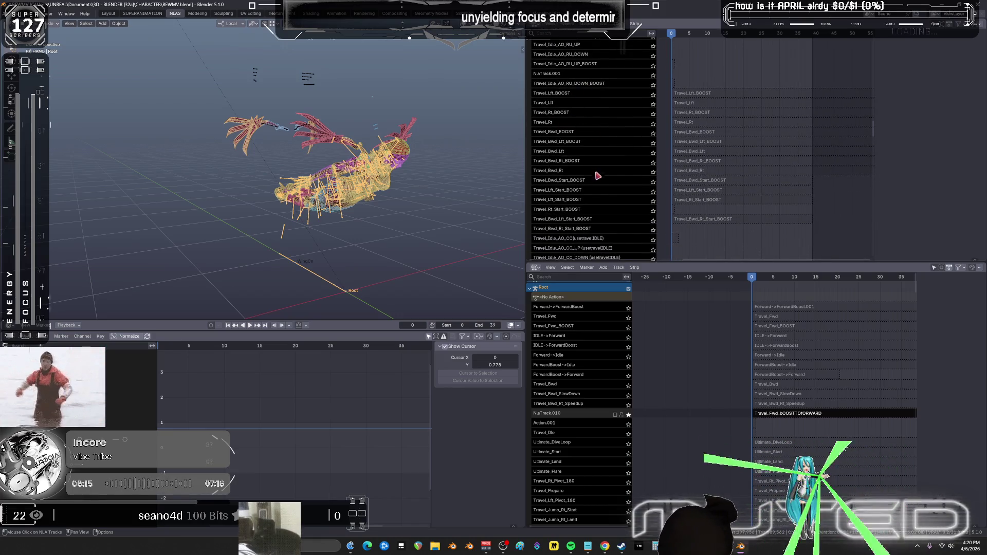
- Scroll down the upper NLA list, solo Travel_Bwd_Speedup and scrub to frame 25
scroll(596, 173, down, 20)
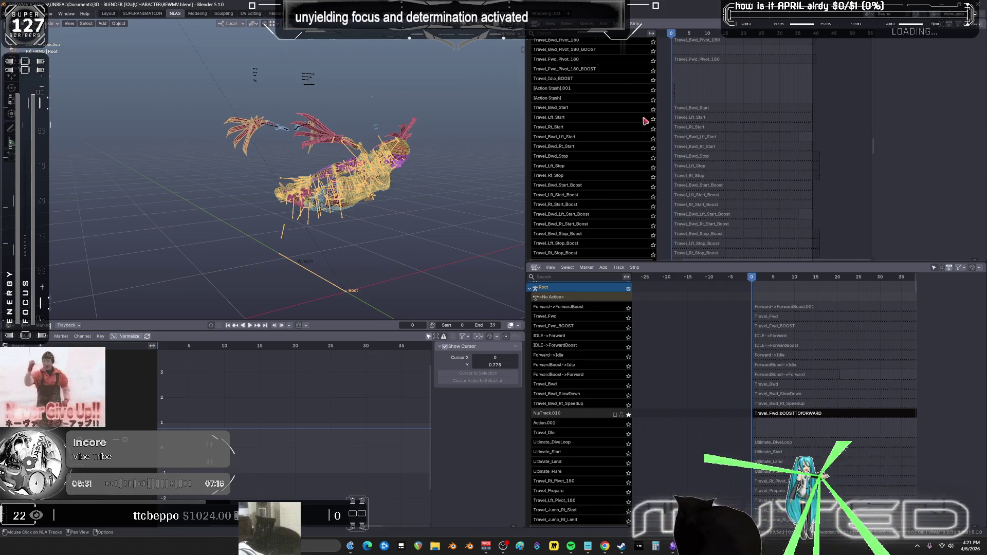
scroll(622, 160, down, 4)
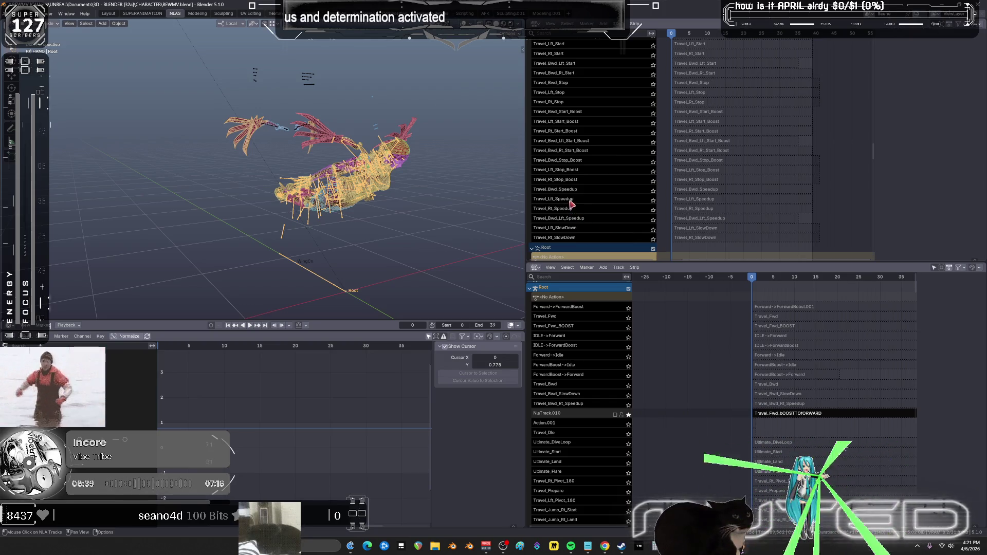
click(651, 190)
mouse_move(671, 33)
mouse_down()
mouse_move(759, 48)
mouse_move(669, 37)
mouse_up()
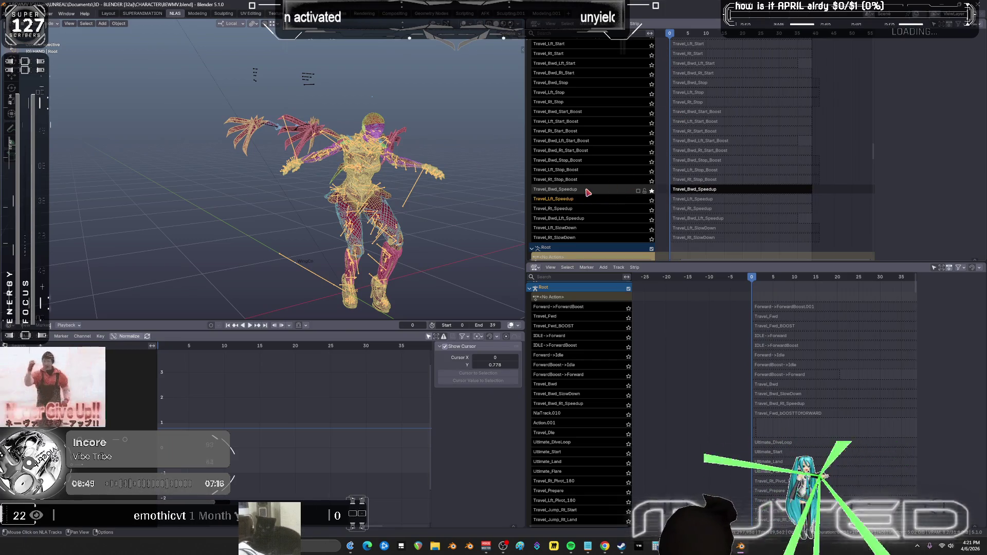
- Check the track ordering options, then solo Travel_Bwd_Stop_Boost and scrub to frame 23
right_click(603, 193)
mouse_move(607, 163)
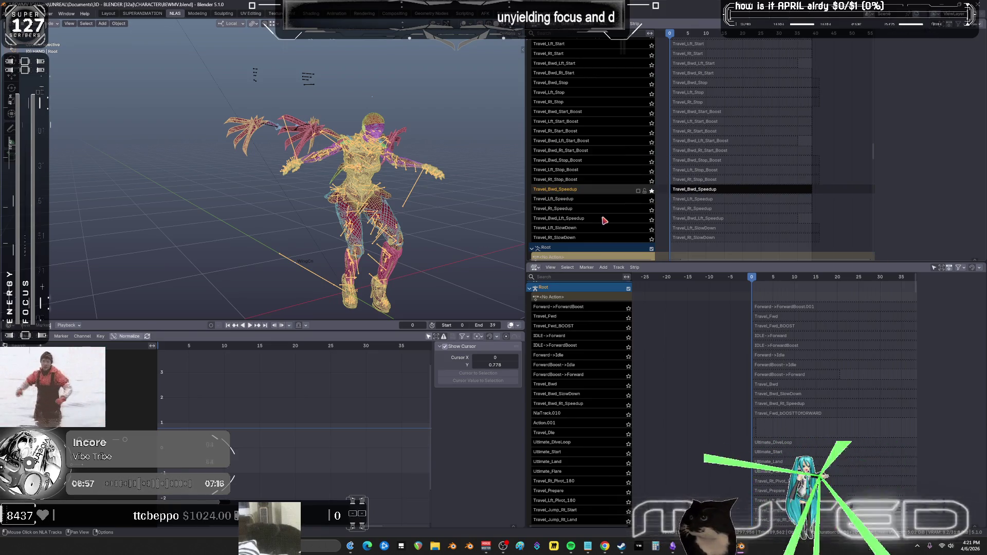
click(652, 161)
drag(677, 34, 787, 40)
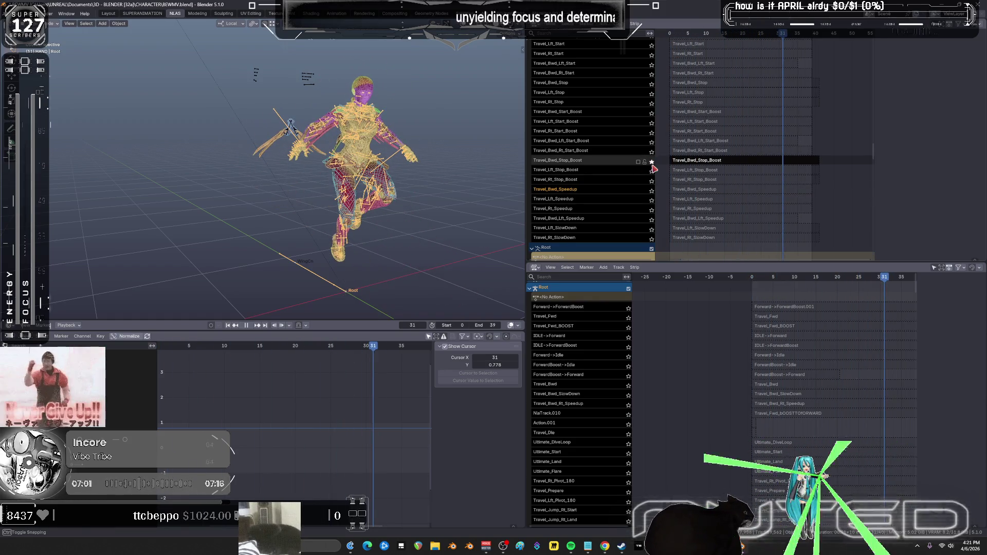
- Unsolo Travel_Bwd_Stop_Boost, then solo and play Travel_Bwd_Start_Boost on its own
click(652, 162)
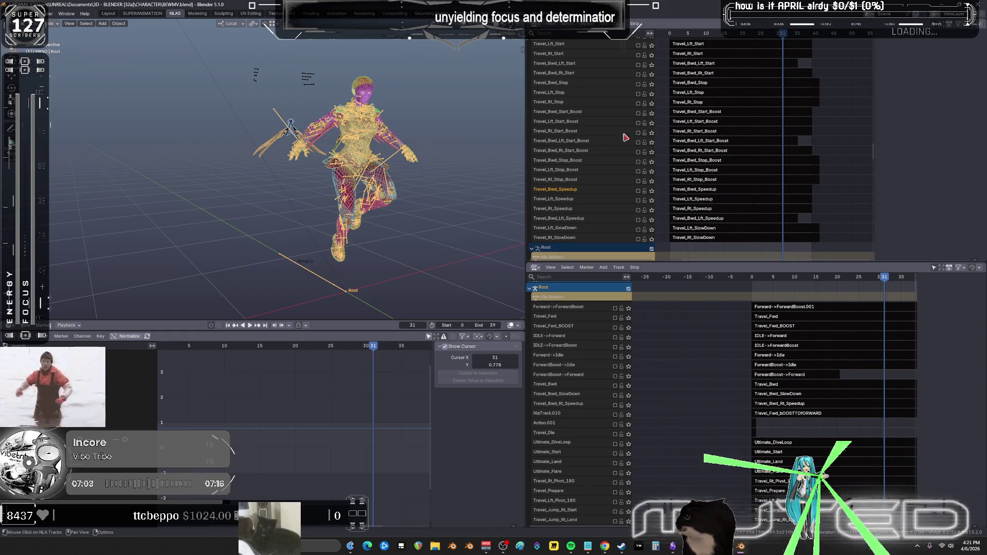
click(652, 112)
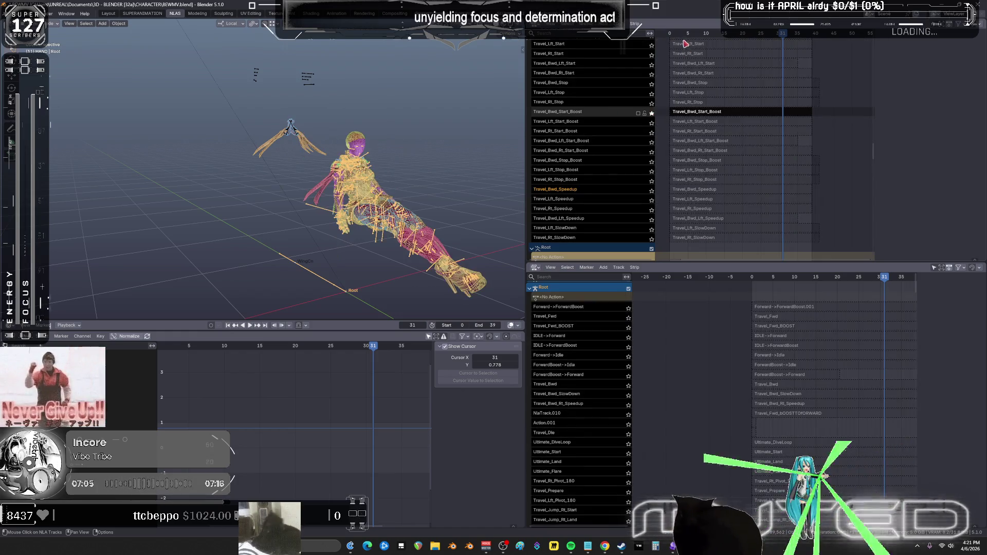
key(space)
key(Escape)
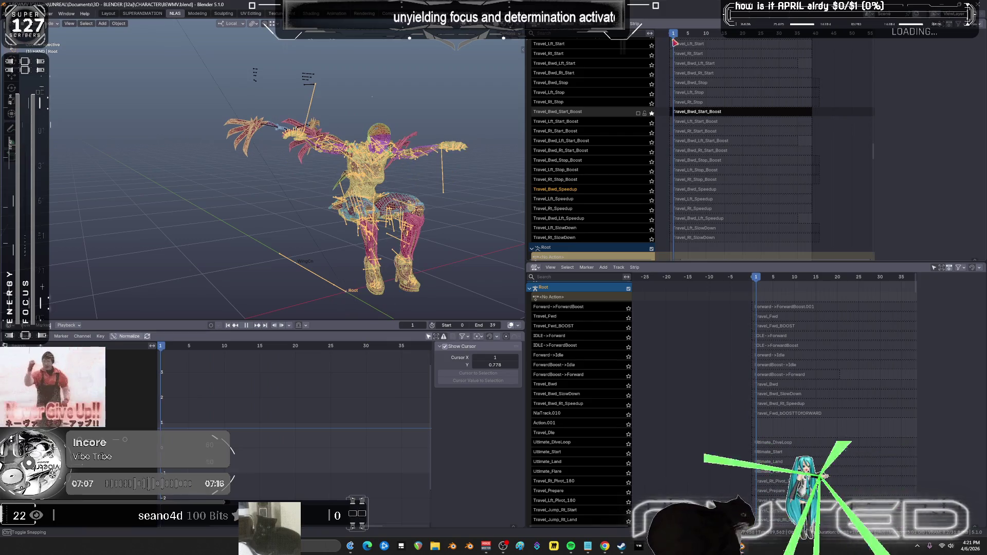
click(652, 112)
- Solo and play Travel_Bwd_Start, then step to its next keyframe
middle_drag(578, 93, 581, 196)
click(652, 132)
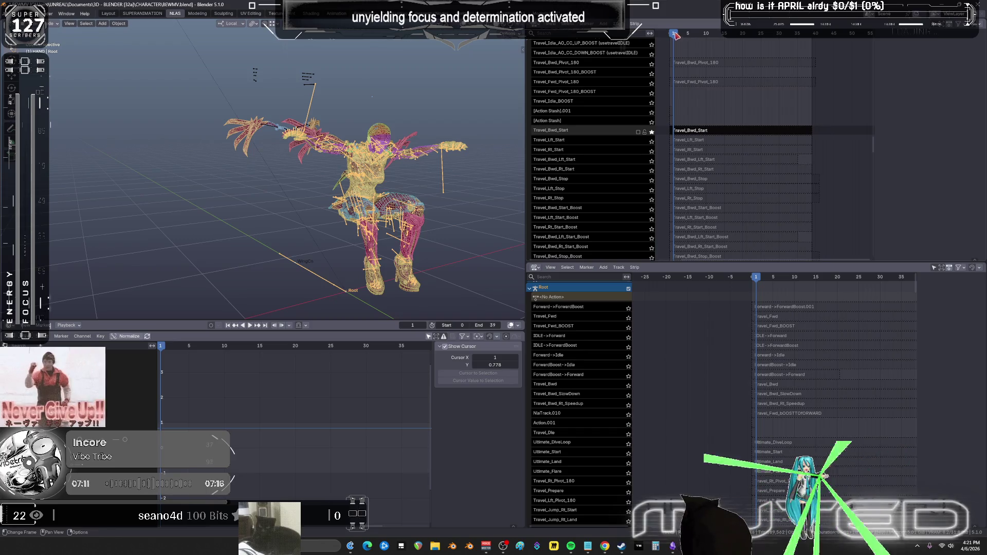
key(space)
key(space)
mouse_move(619, 114)
middle_down()
mouse_move(604, 250)
mouse_move(601, 57)
mouse_move(597, 119)
middle_up()
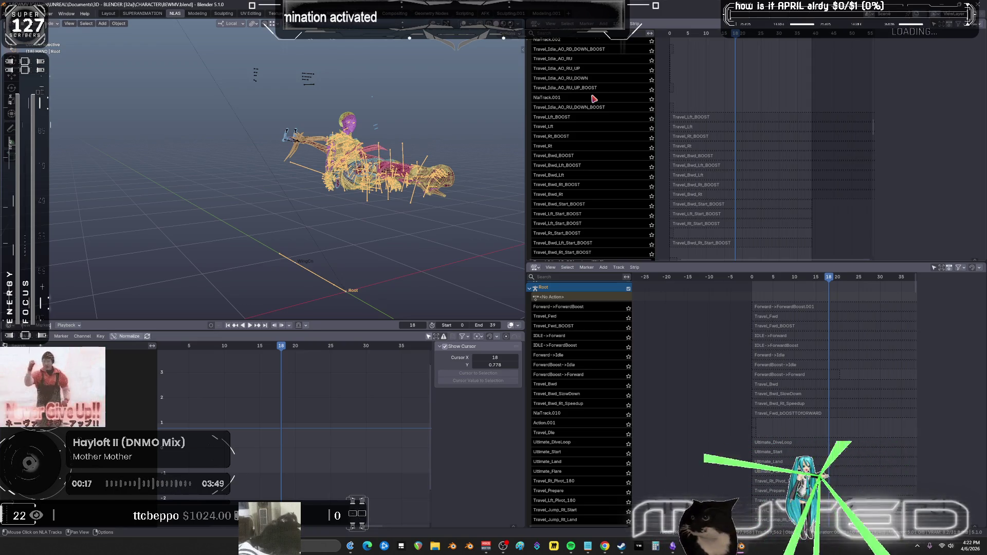
key(Up)
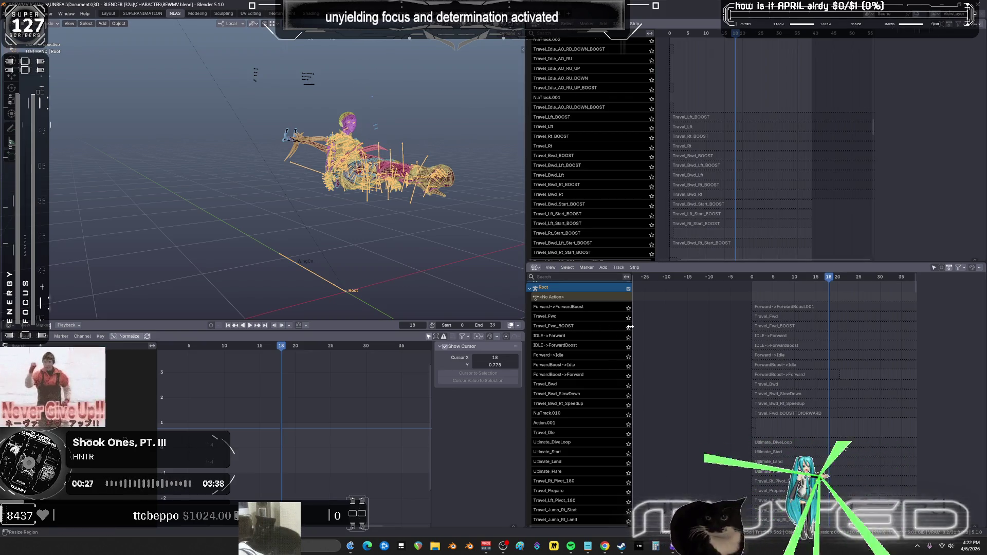
- Solo and play Travel_Bwd_BOOST in the lower NLA editor, orbit the rig, then switch to the canvas
middle_drag(688, 382, 683, 389)
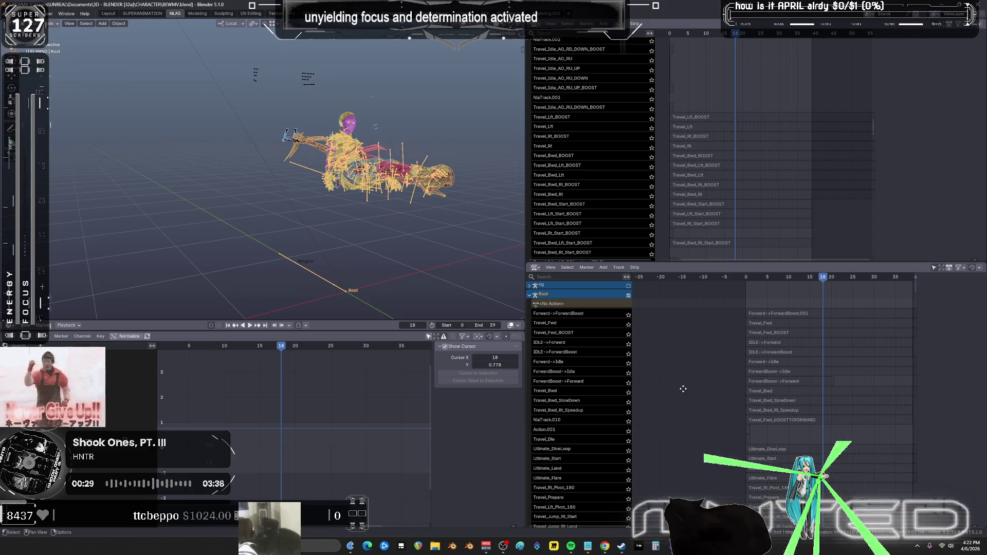
shift+scroll(715, 130, up, 15)
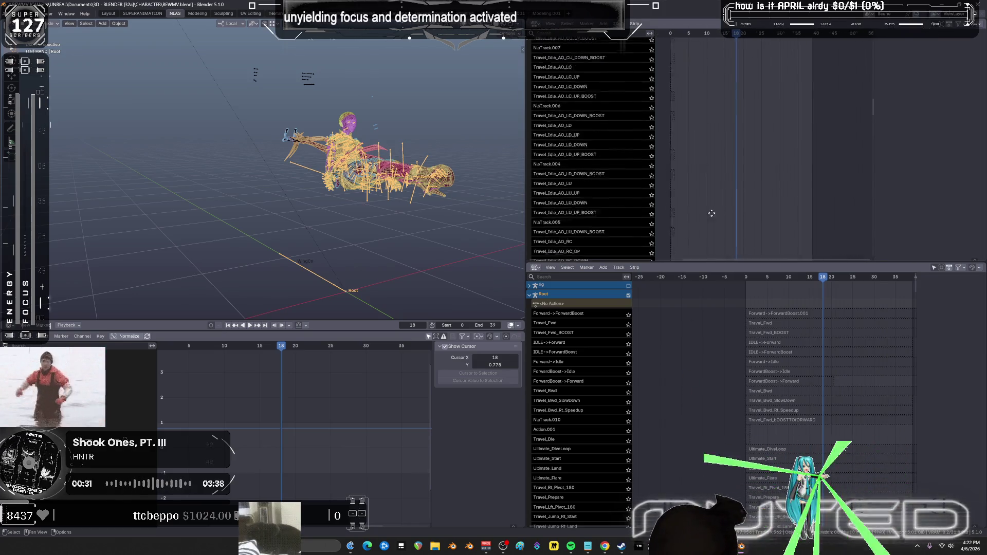
middle_drag(693, 106, 719, 170)
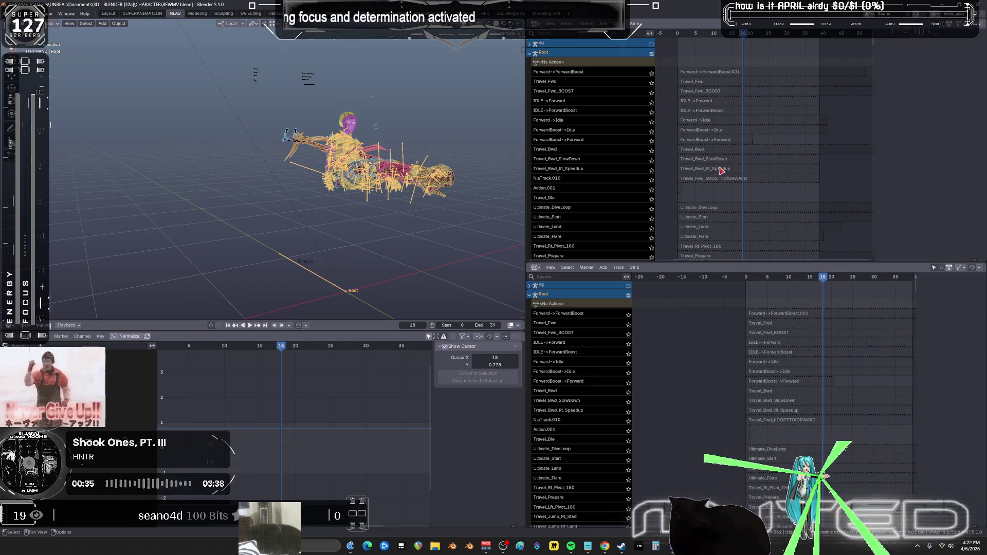
mouse_move(705, 408)
middle_down()
mouse_move(692, 346)
mouse_move(677, 331)
mouse_move(653, 399)
mouse_move(660, 293)
mouse_move(676, 285)
mouse_move(661, 304)
mouse_move(887, 311)
mouse_move(901, 371)
middle_up()
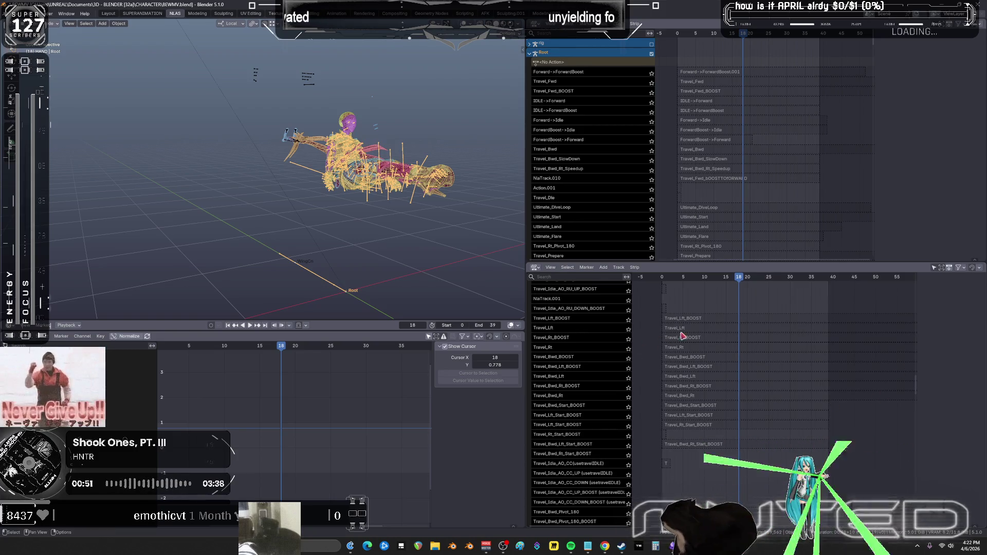
middle_drag(636, 308, 640, 319)
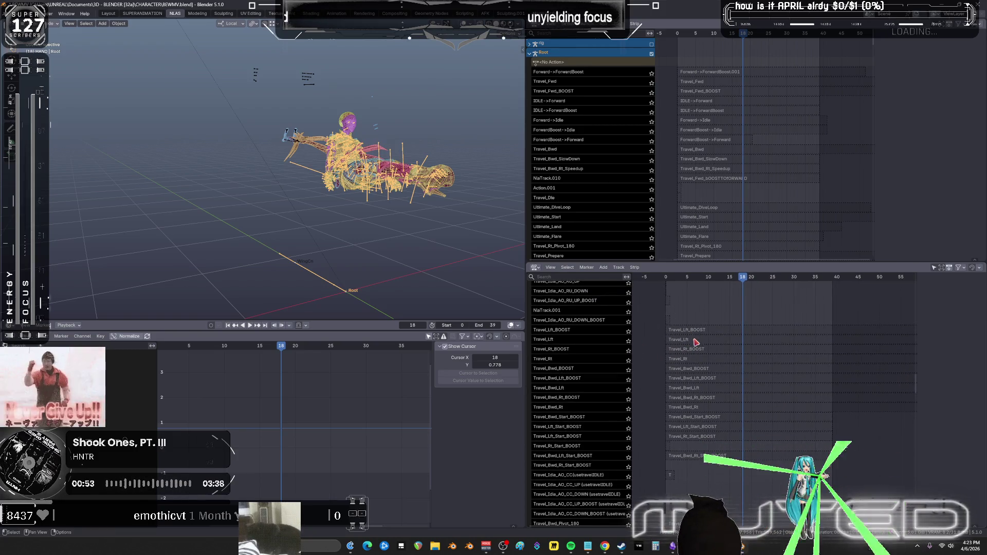
click(628, 369)
key(space)
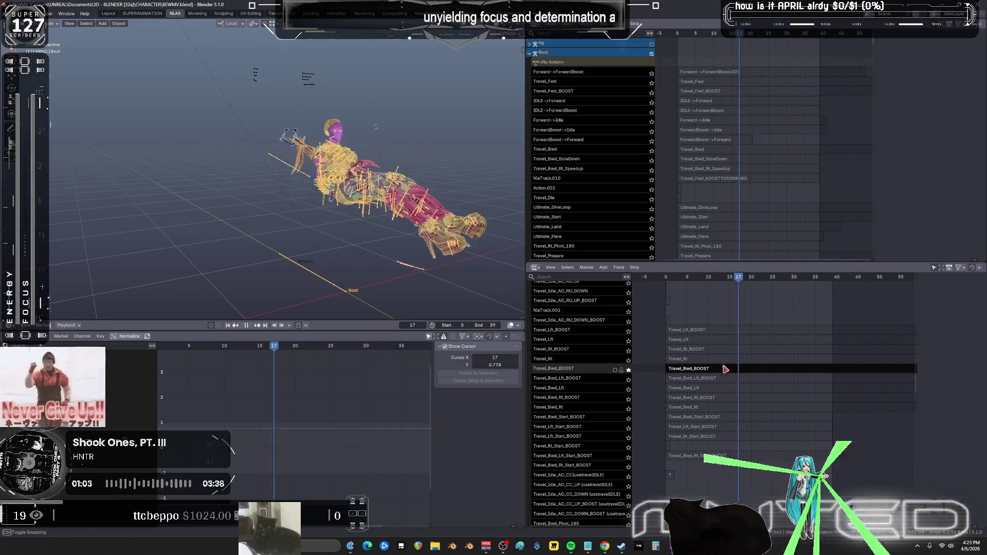
key(space)
middle_drag(446, 257, 493, 234)
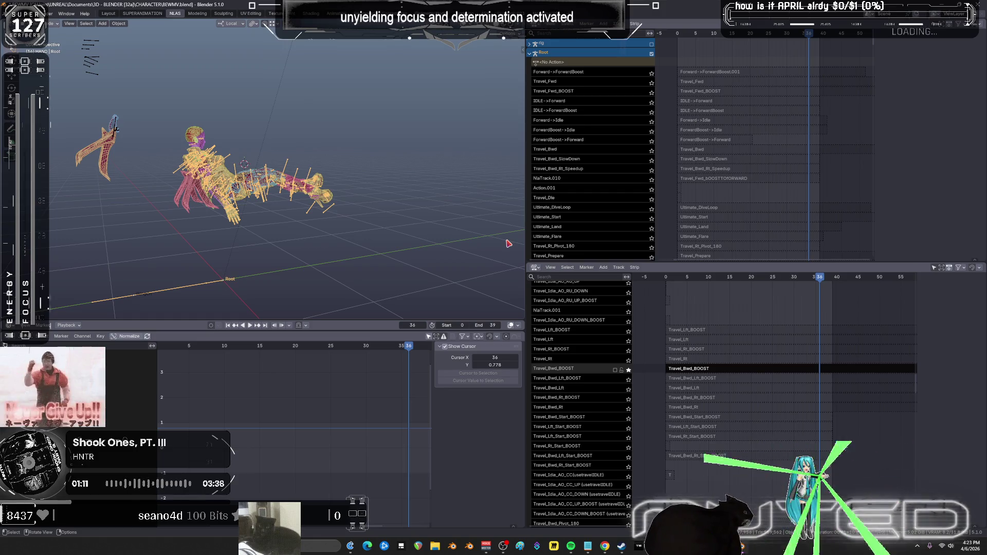
key(alt+Tab)
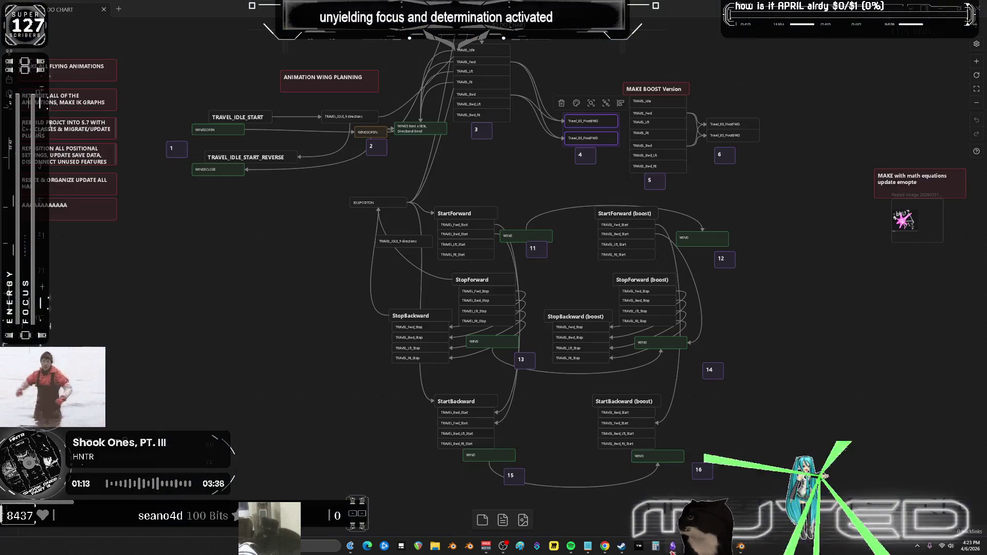
- Paste a copy of the TRAVEL_Fwd_Start card and move it off to the left of the chart
ctrl+scroll(438, 263, down, 3)
ctrl+scroll(549, 234, up, 8)
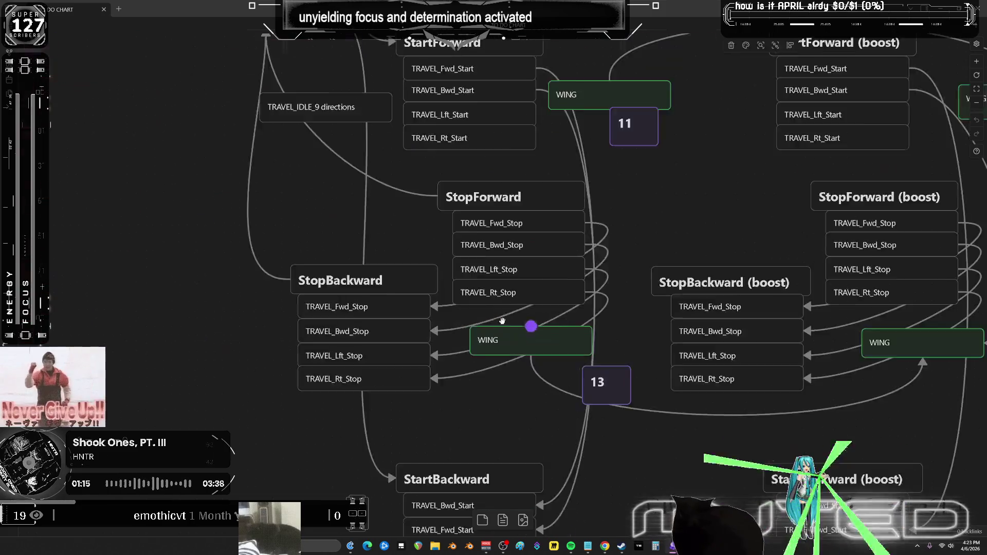
ctrl+scroll(527, 154, down, 5)
ctrl+scroll(524, 162, up, 3)
click(521, 176)
mouse_move(221, 198)
middle_down()
mouse_move(434, 194)
mouse_move(346, 260)
middle_up()
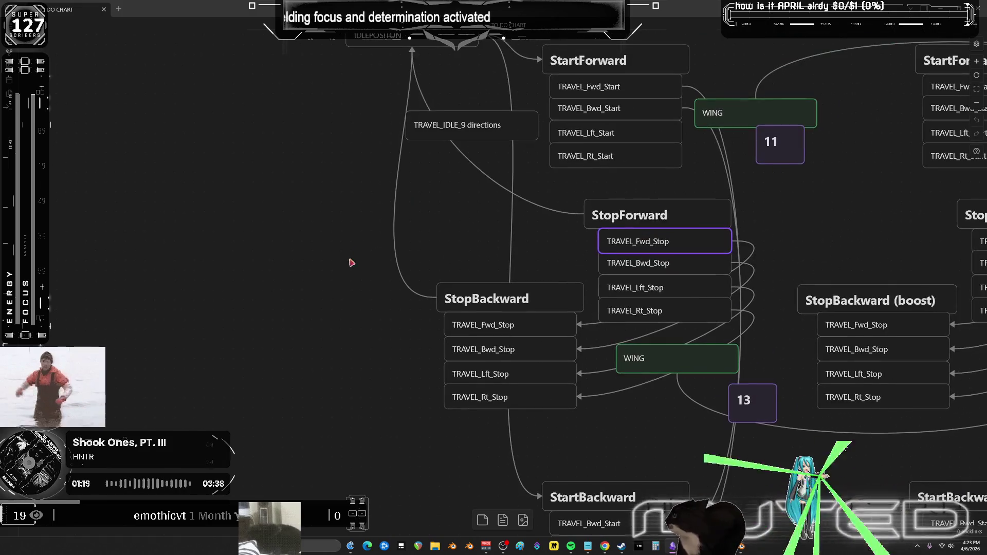
click(614, 96)
key(ctrl+c)
key(ctrl+v)
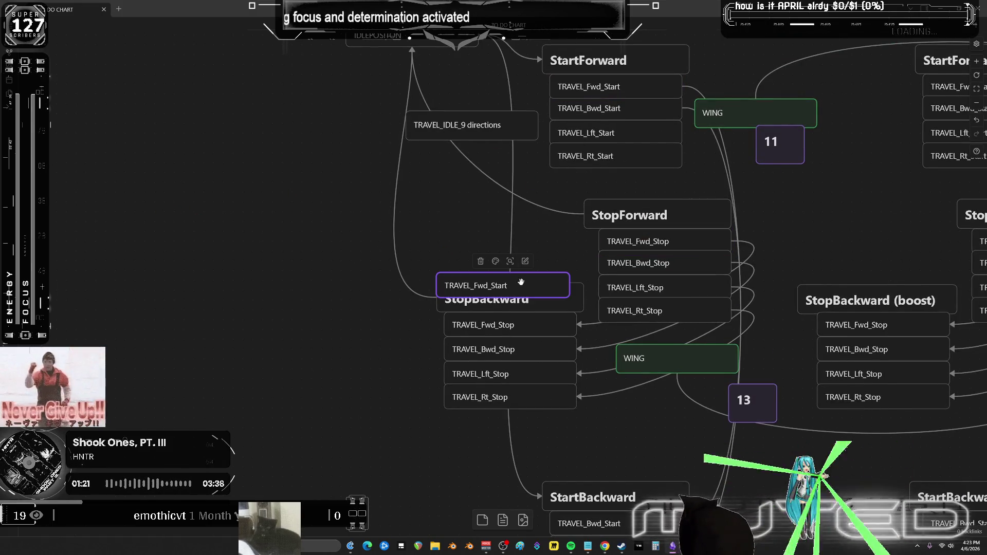
drag(521, 281, 137, 265)
- Copy the boost group's TRAVEL_Fwd_Start card beside it and rename it TRAVEL_Fwd_Start (boosT)
middle_drag(771, 154, 503, 205)
click(702, 139)
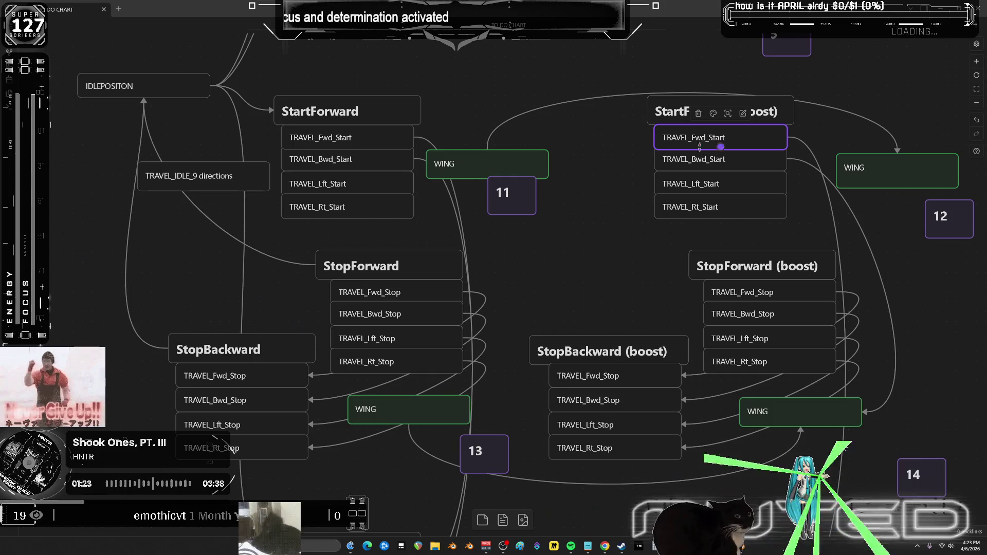
mouse_move(621, 203)
middle_down()
mouse_move(591, 236)
mouse_move(494, 251)
middle_up()
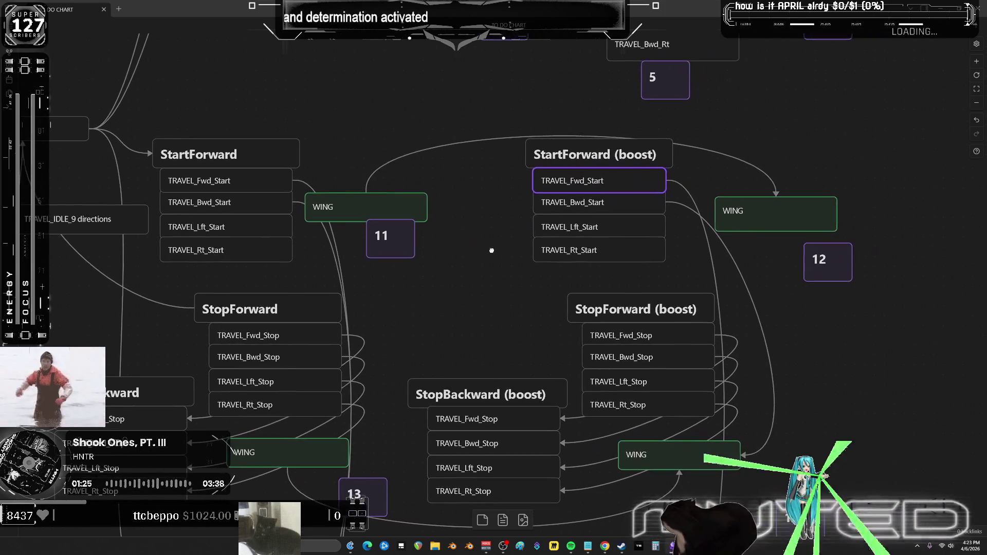
scroll(361, 273, left, 10)
click(326, 273)
key(ctrl+c)
key(ctrl+v)
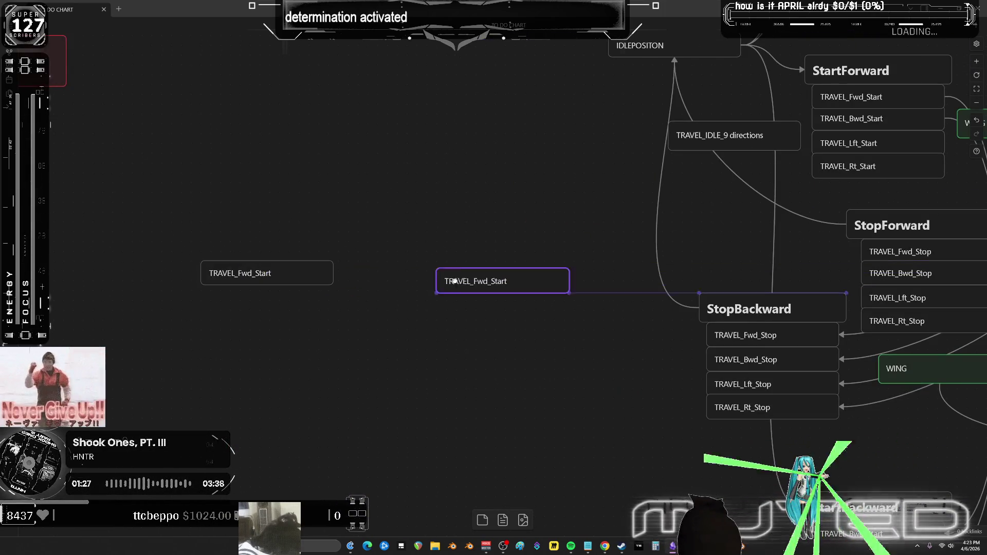
drag(469, 280, 431, 277)
double_click(431, 277)
click(493, 271)
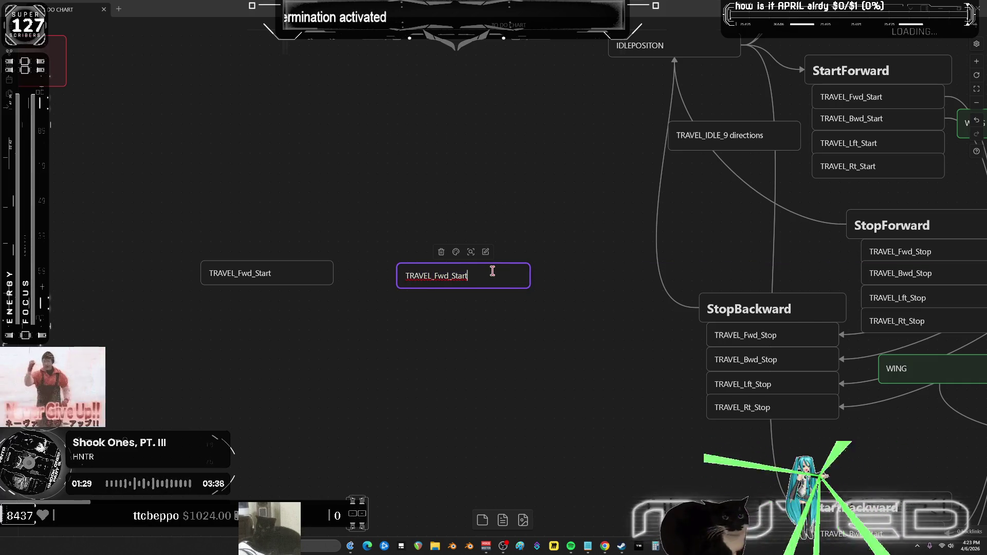
text((boostT))
click(489, 324)
- Move both new cards down and to the left together, then pan to the upper nodes
mouse_move(489, 323)
mouse_down()
mouse_move(359, 266)
mouse_move(195, 257)
mouse_up()
drag(245, 276, 177, 288)
click(456, 234)
middle_drag(535, 216, 147, 253)
middle_drag(699, 184, 623, 315)
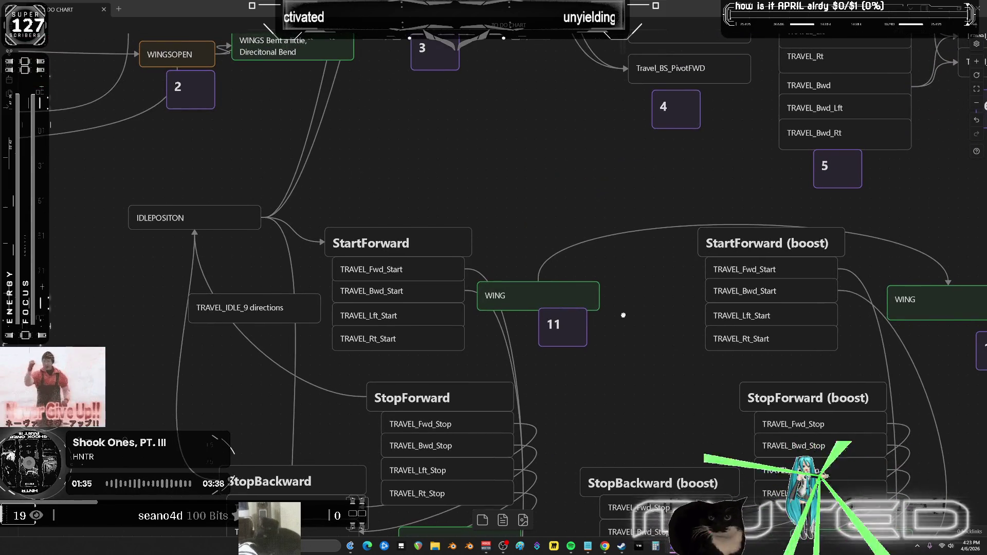
- Paste a copy of the TRAVEL_Fwd card and shift the new cards left beside TRAVEL_Fwd_Start
scroll(563, 477, up, 5)
click(451, 126)
scroll(656, 158, down, 10)
key(ctrl+v)
drag(394, 296, 227, 293)
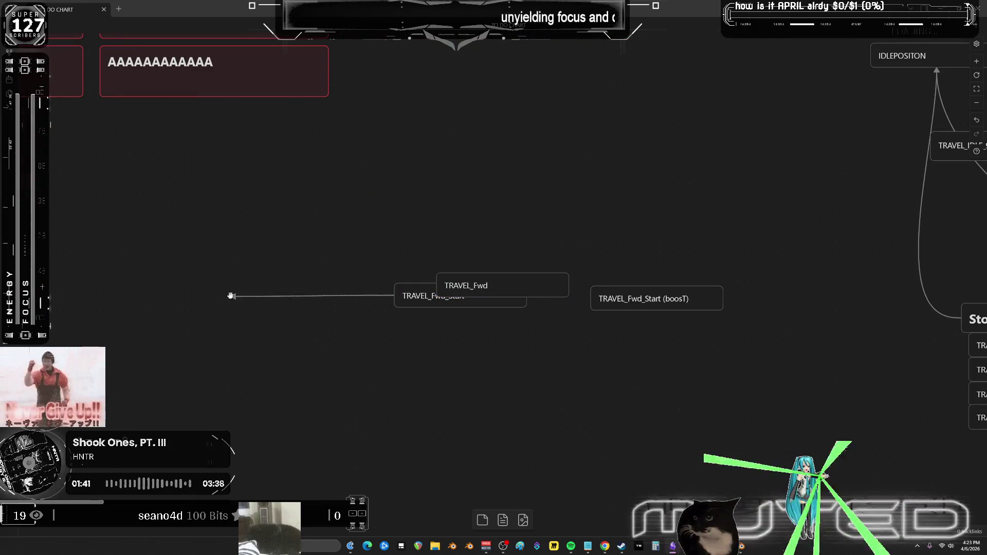
mouse_move(409, 295)
mouse_down()
mouse_move(252, 286)
mouse_move(308, 283)
mouse_up()
mouse_move(365, 241)
mouse_down()
mouse_move(524, 271)
mouse_move(450, 288)
mouse_move(494, 284)
mouse_up()
drag(787, 241, 293, 315)
drag(519, 302, 368, 315)
drag(407, 243, 348, 353)
- Paste another TRAVEL_Fwd card and rename it to TRAVEL_Idle
key(ctrl+v)
drag(502, 283, 297, 278)
double_click(296, 276)
key(Escape)
double_click(293, 279)
drag(270, 274, 420, 283)
text(Idle)
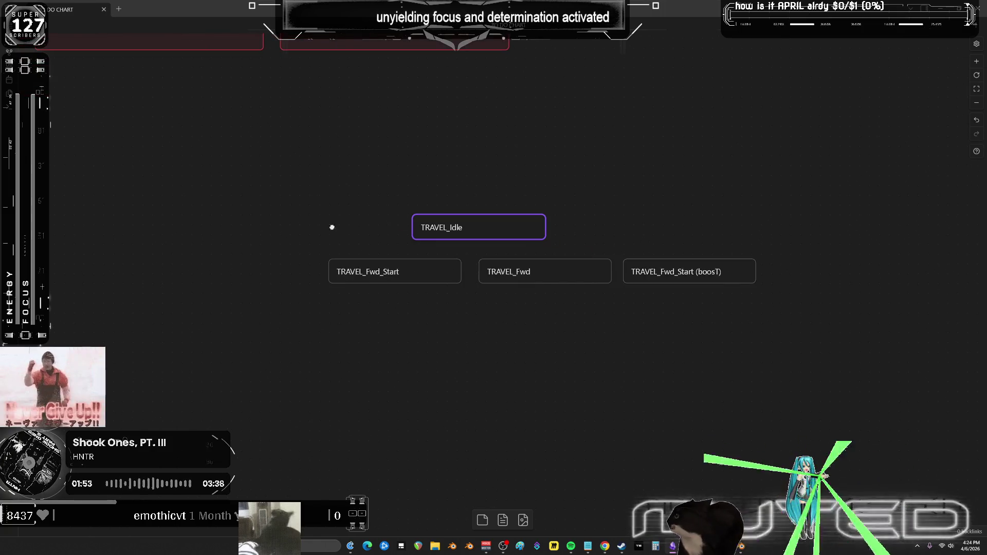
mouse_move(479, 224)
mouse_down()
mouse_move(319, 247)
mouse_move(206, 282)
mouse_up()
click(400, 232)
- Arrange TRAVEL_Idle and TRAVEL_Fwd in a lower row, with TRAVEL_Fwd_Start and the boost card above
drag(423, 279, 422, 245)
drag(503, 273, 411, 285)
drag(413, 238, 375, 247)
mouse_move(652, 265)
mouse_down()
mouse_move(606, 284)
mouse_move(515, 242)
mouse_up()
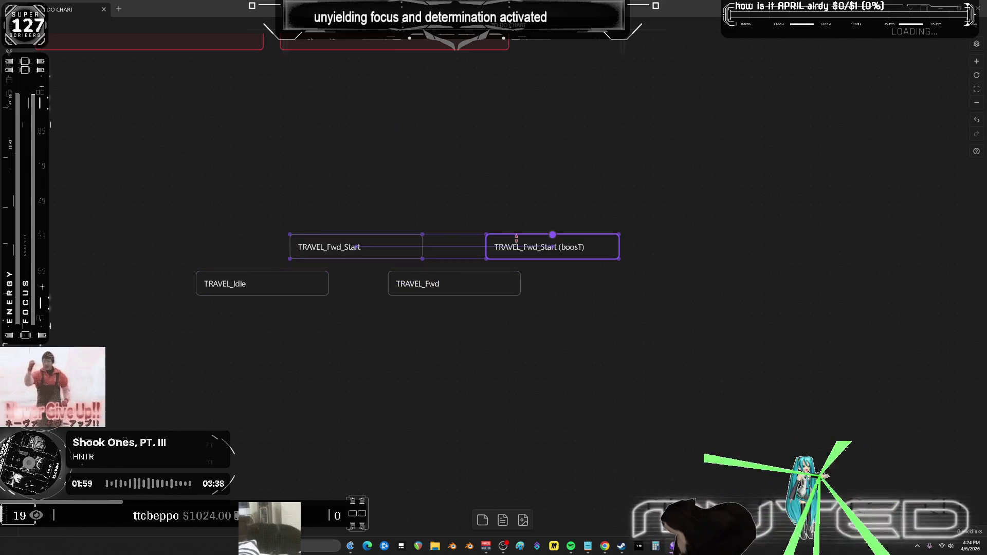
- Rename the duplicated boost card to TRAVEL_FwdBOOSTing by appending 'ing'
mouse_move(454, 296)
mouse_down()
mouse_move(457, 309)
mouse_move(505, 293)
mouse_move(634, 282)
mouse_up()
click(571, 323)
double_click(636, 286)
click(636, 287)
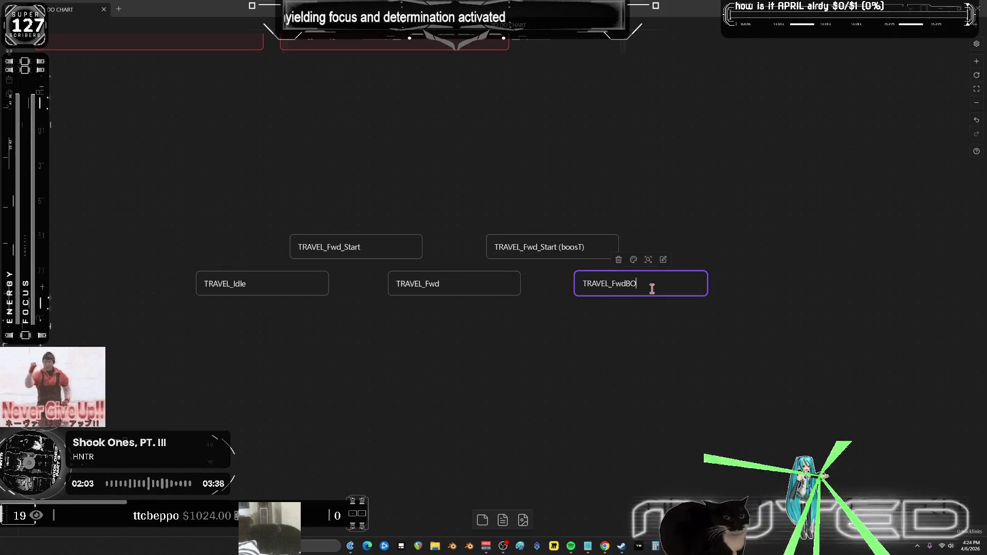
text(OSTing)
click(624, 391)
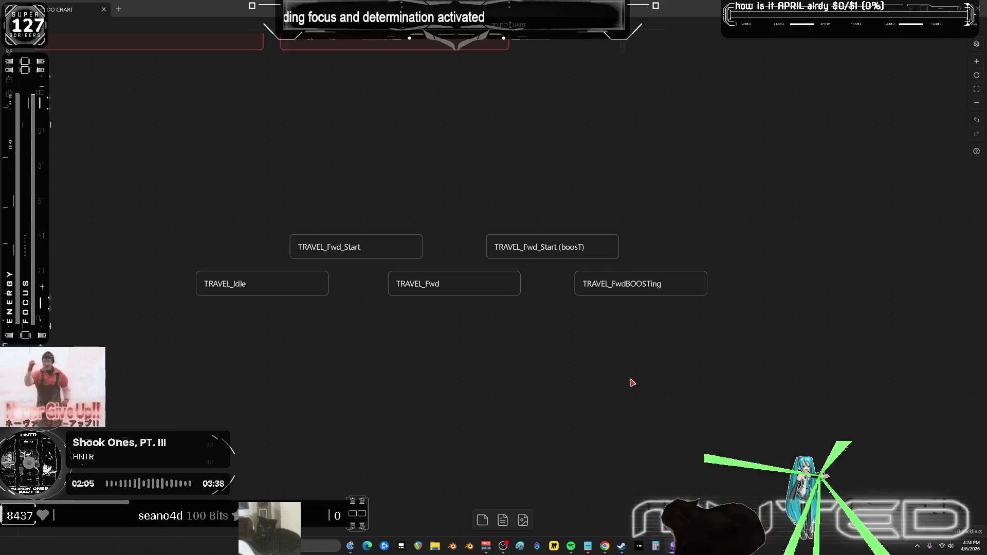
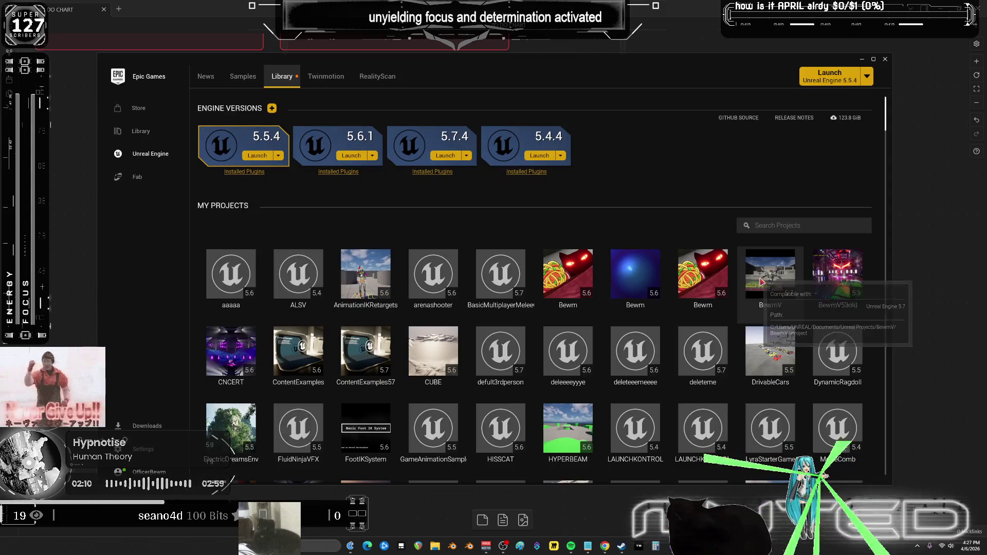
- Launch the BewmV project and open Temp_AnimBlueprint from the Content Browser
double_click(760, 278)
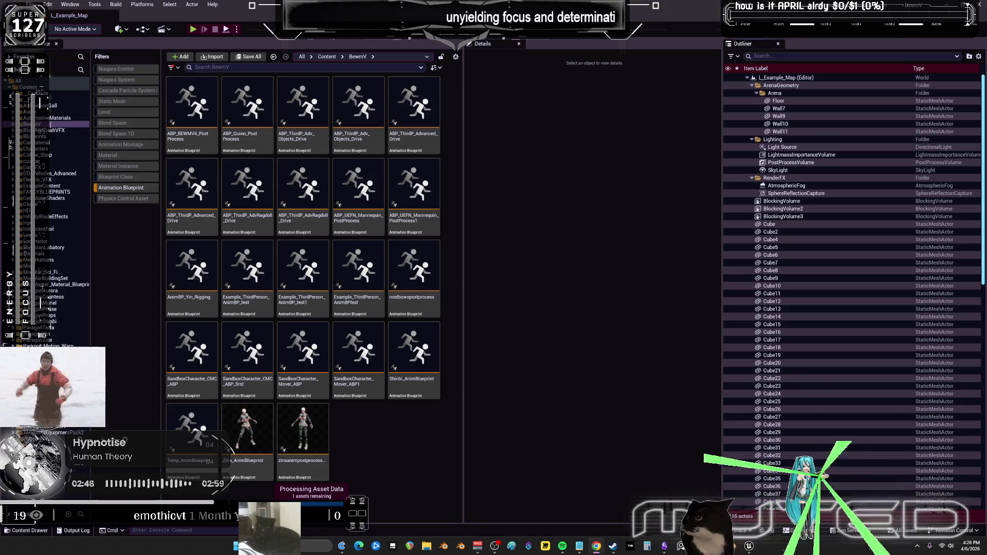
double_click(206, 411)
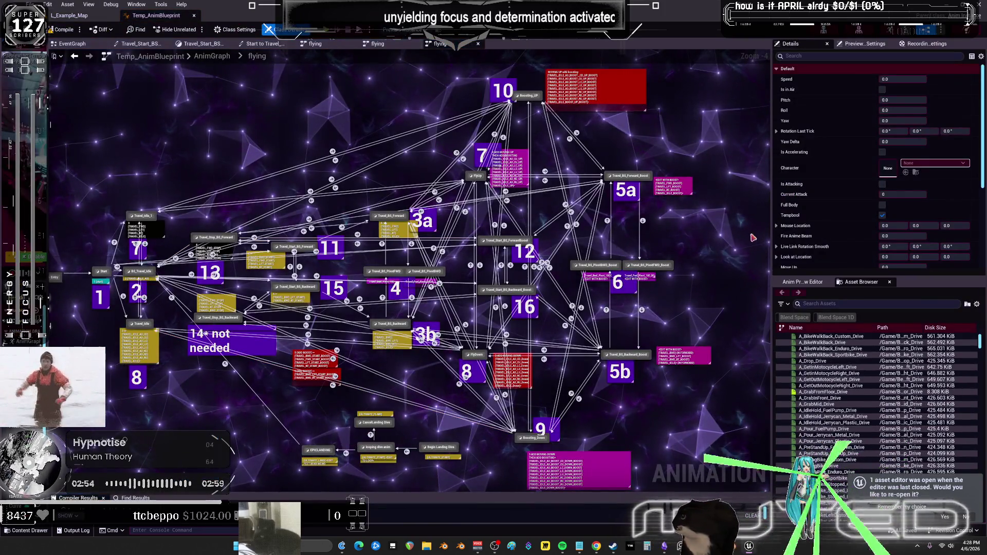
- Center the flying state machine graph in view while the game preview runs
right_drag(641, 271, 736, 256)
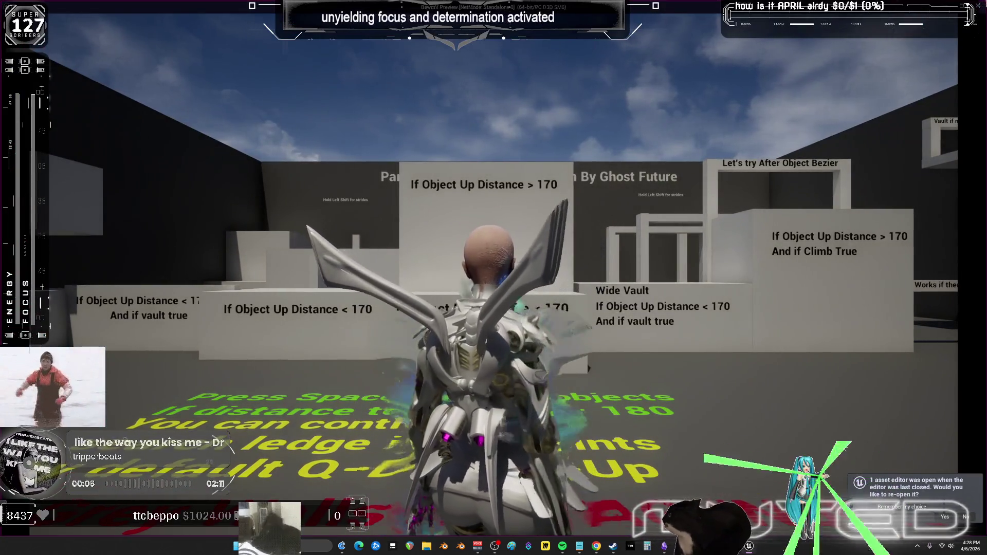
click(982, 7)
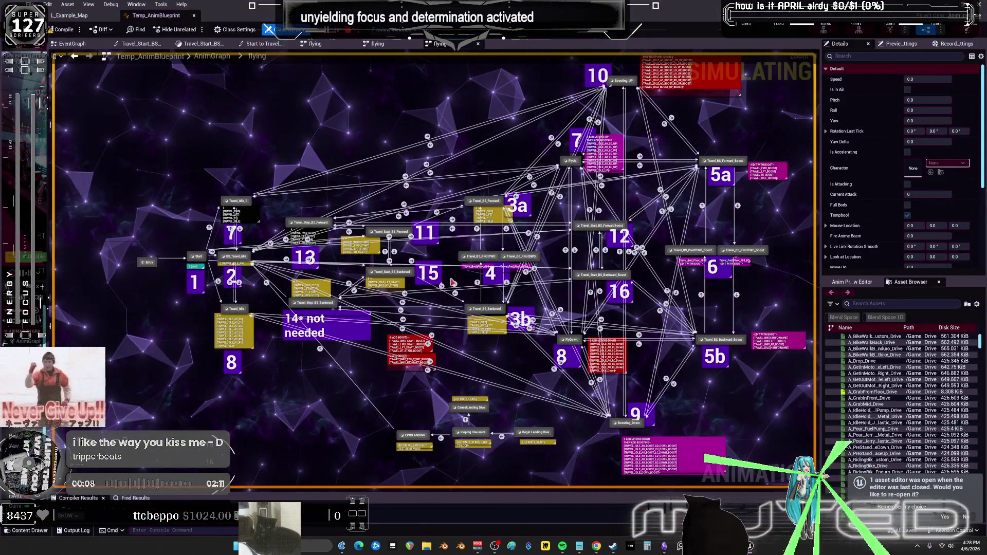
scroll(602, 298, down, 4)
scroll(603, 298, up, 5)
right_drag(603, 298, 612, 302)
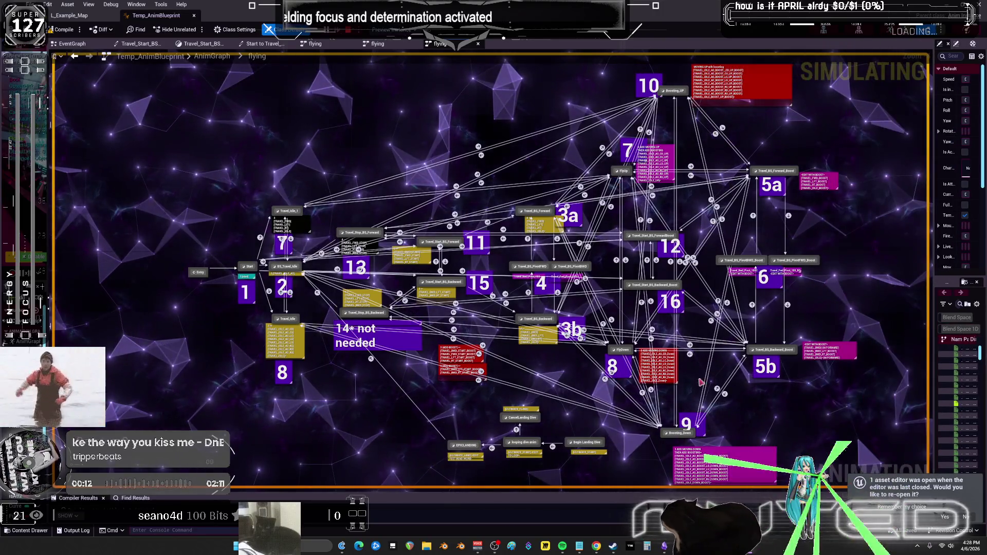
- Window the game preview with F11, size it beside the graph, and fly forward
mouse_move(749, 546)
click(772, 501)
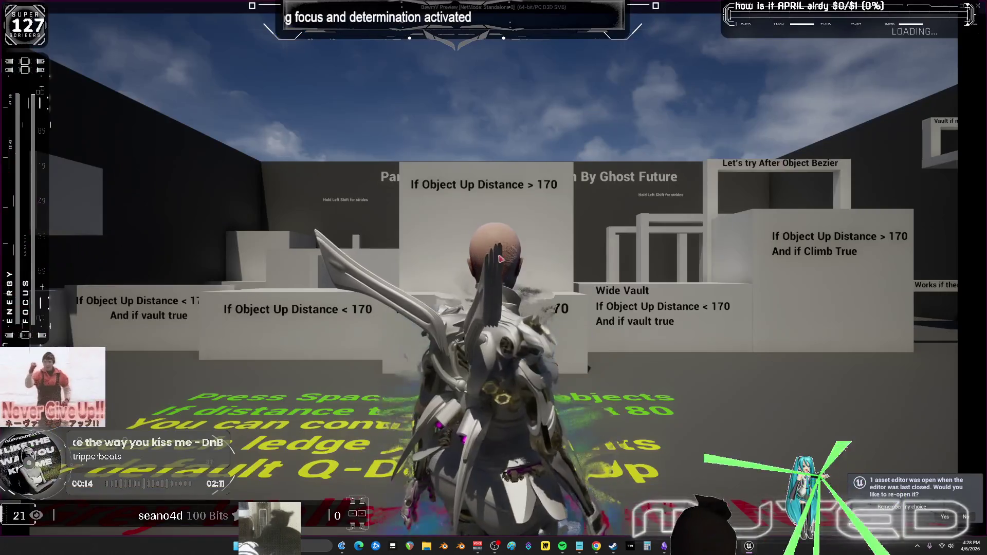
key(F11)
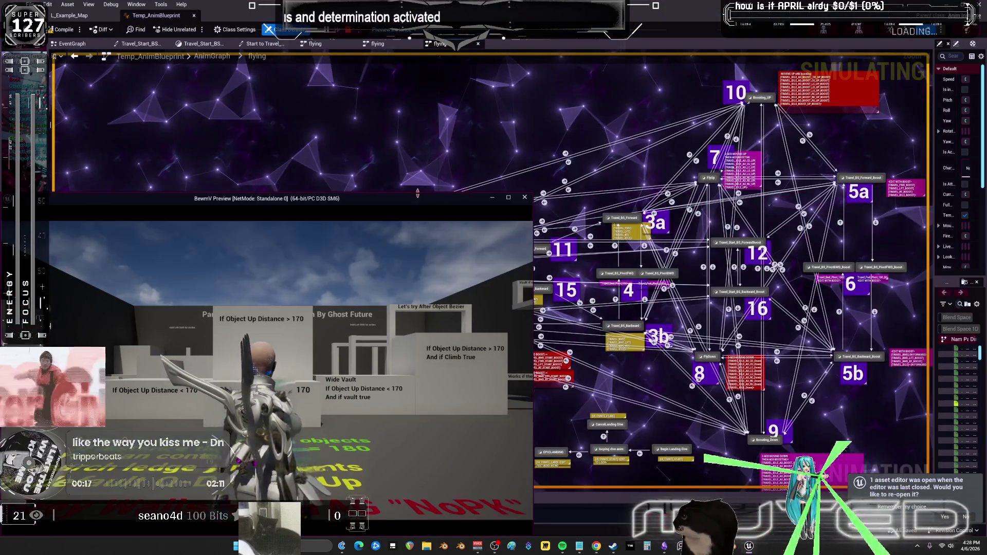
drag(417, 192, 418, 70)
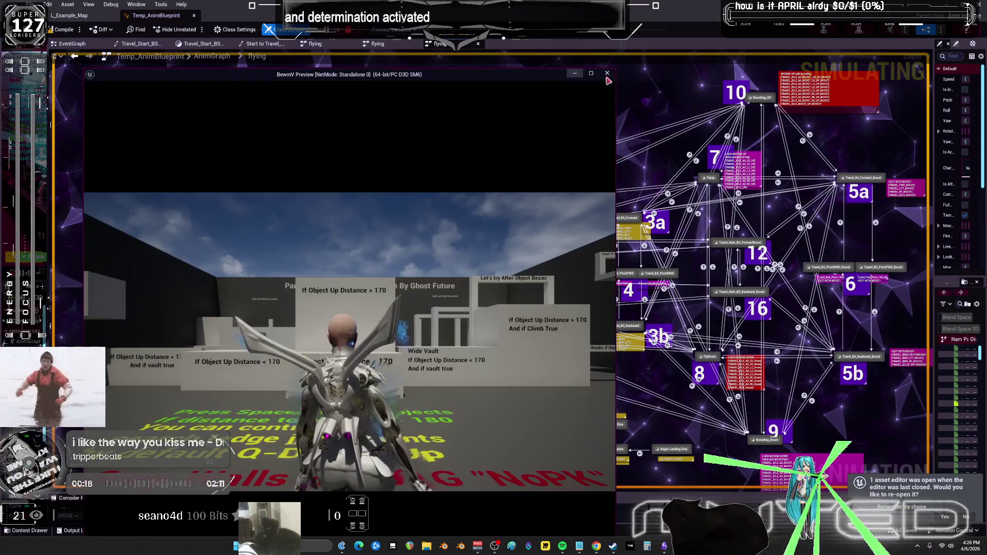
mouse_move(616, 72)
mouse_down()
mouse_move(385, 260)
mouse_move(386, 194)
mouse_move(360, 95)
mouse_up()
key(w)
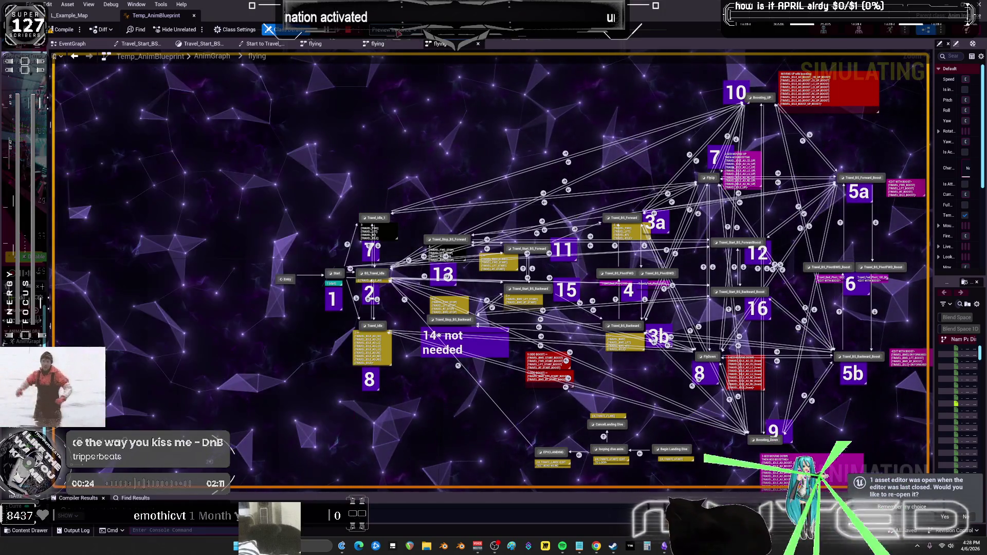
click(561, 209)
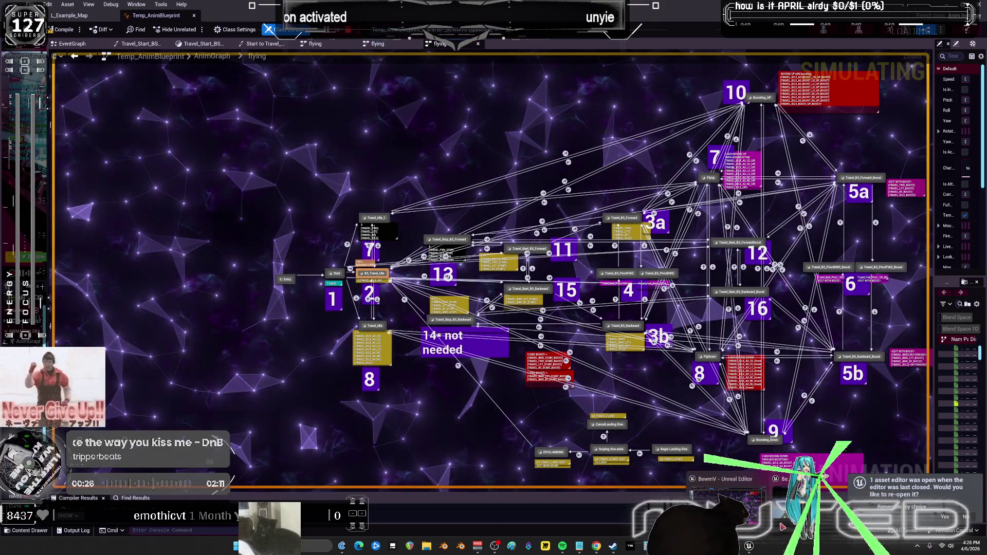
- Fly backward and forward with S and W to trigger the pivot and boost states
key(alt+Tab)
key(s)
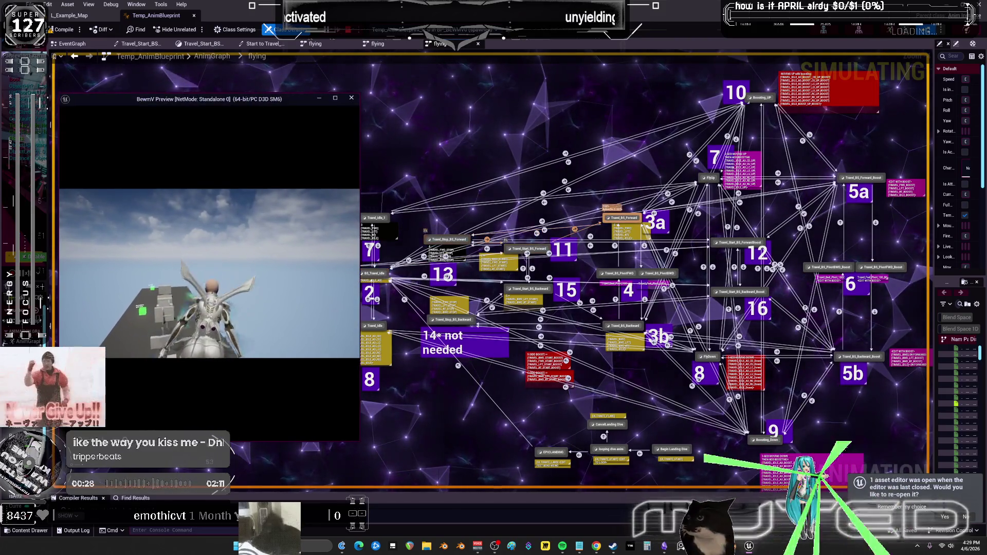
key(w)
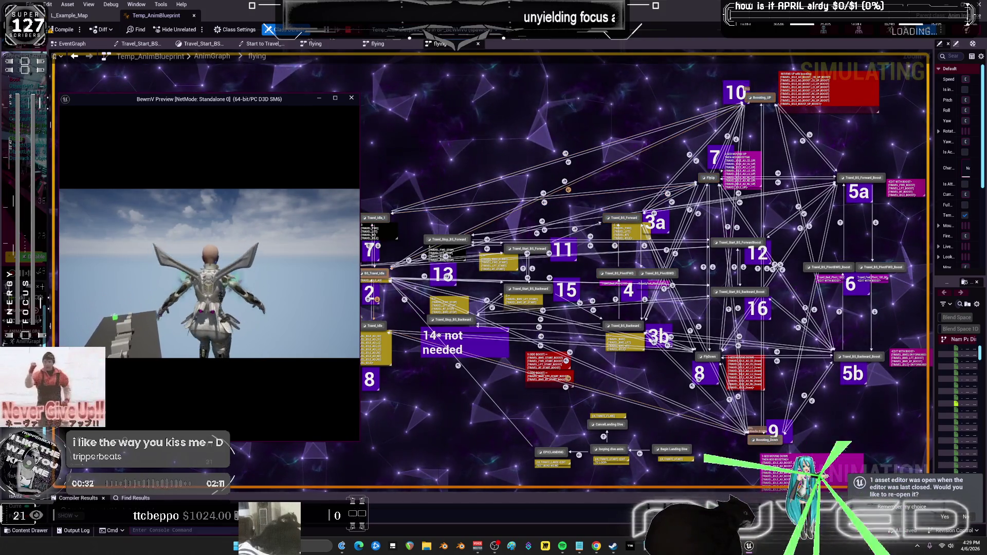
key(s)
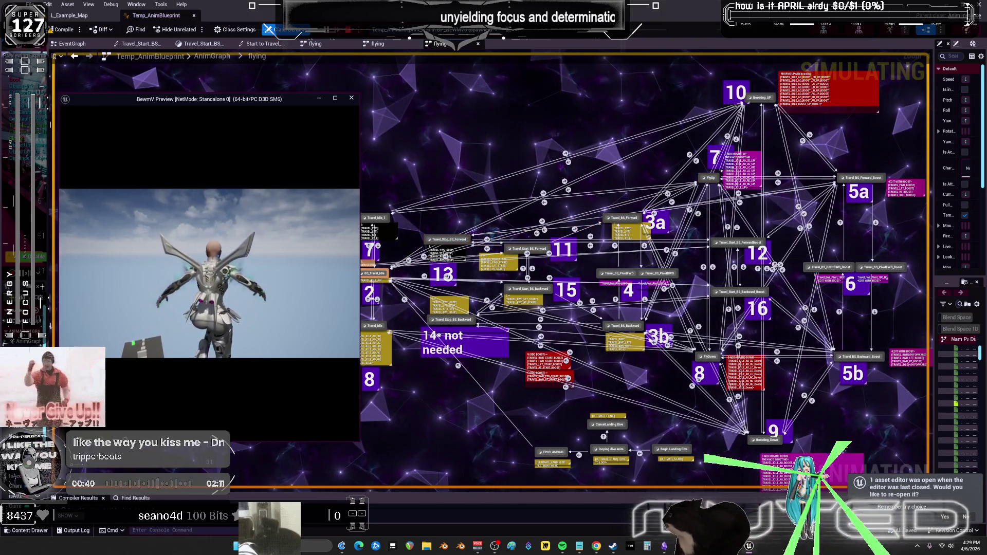
key(w)
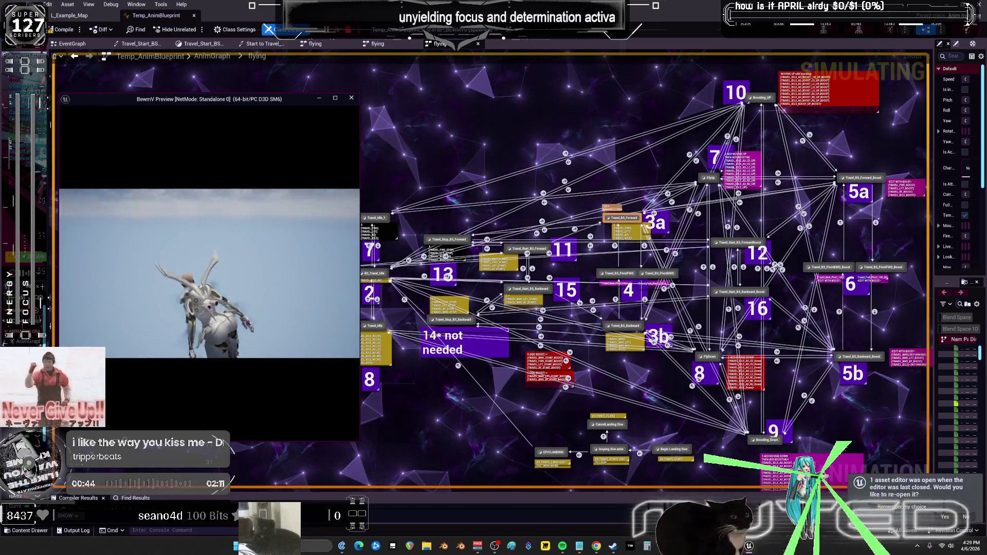
- Dive with Ctrl, boost forward and up with Space, pivot, then stop the preview
key(ctrl)
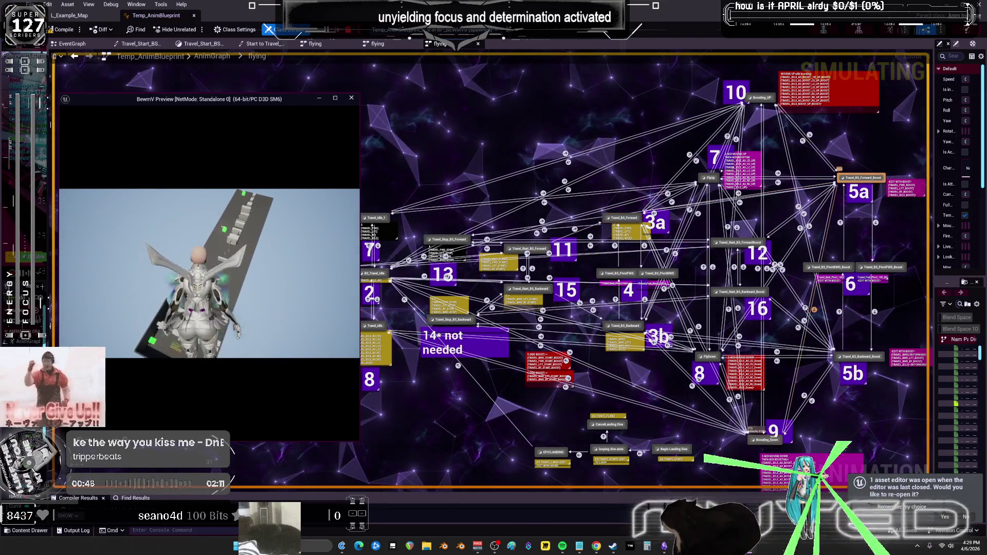
key(w)
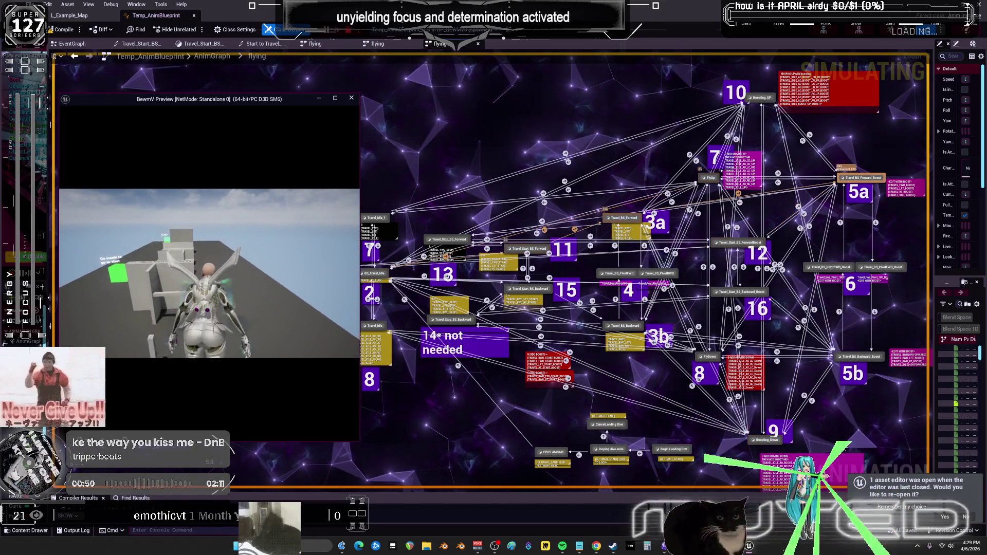
key(s)
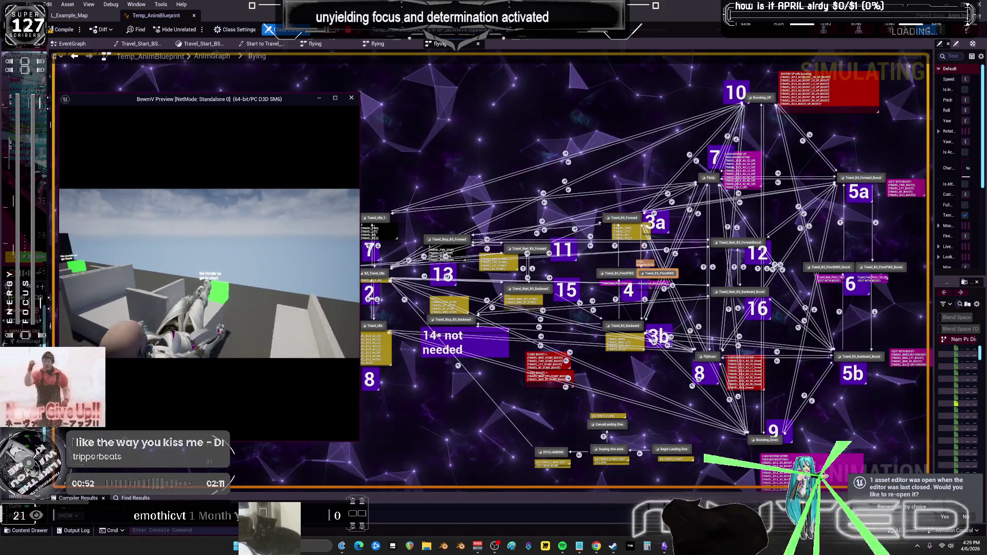
key(space)
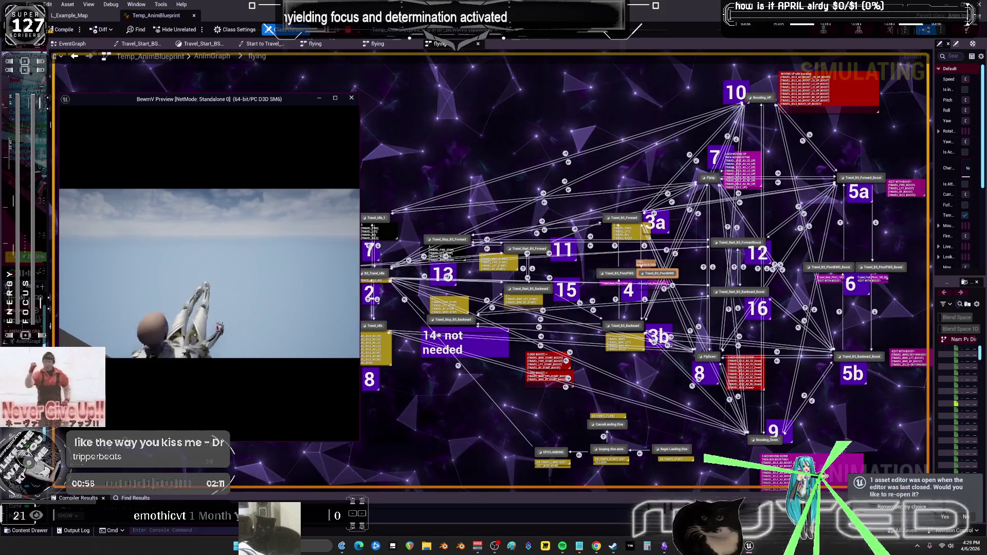
key(w)
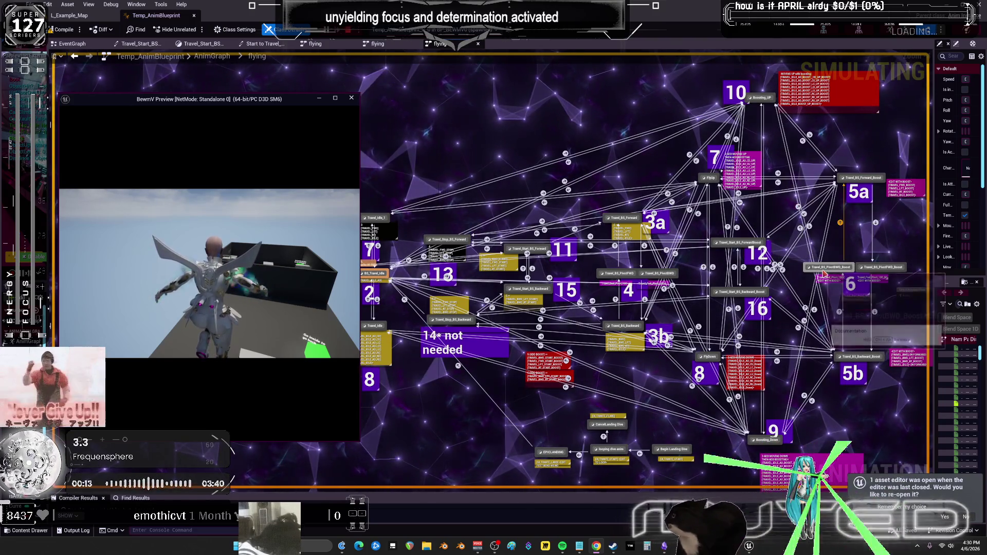
click(351, 98)
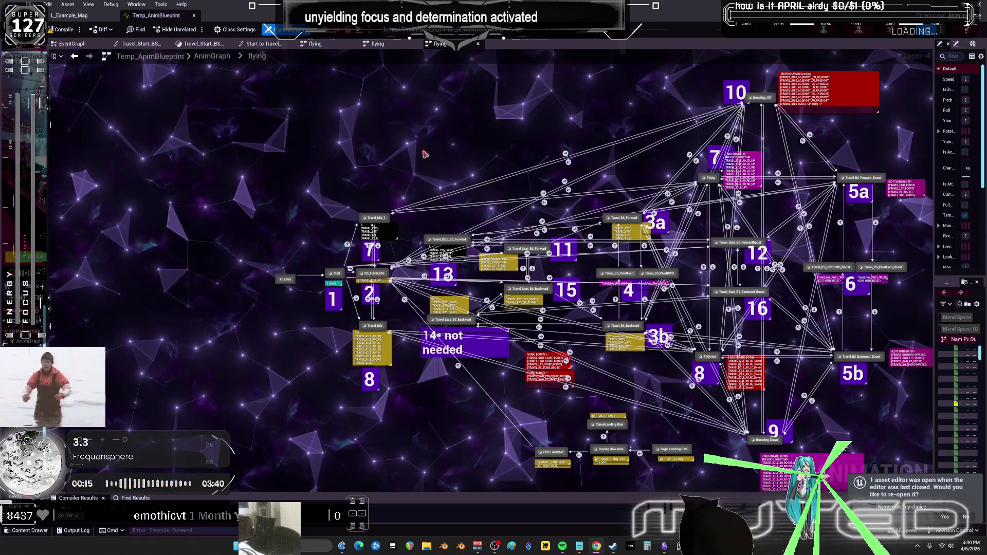
- Check Temp_AnimBlueprint's EventGraph, then its AnimGraph with Ground Locomotion, Upper Body Layer and Foot IK sections
key(ctrl+b)
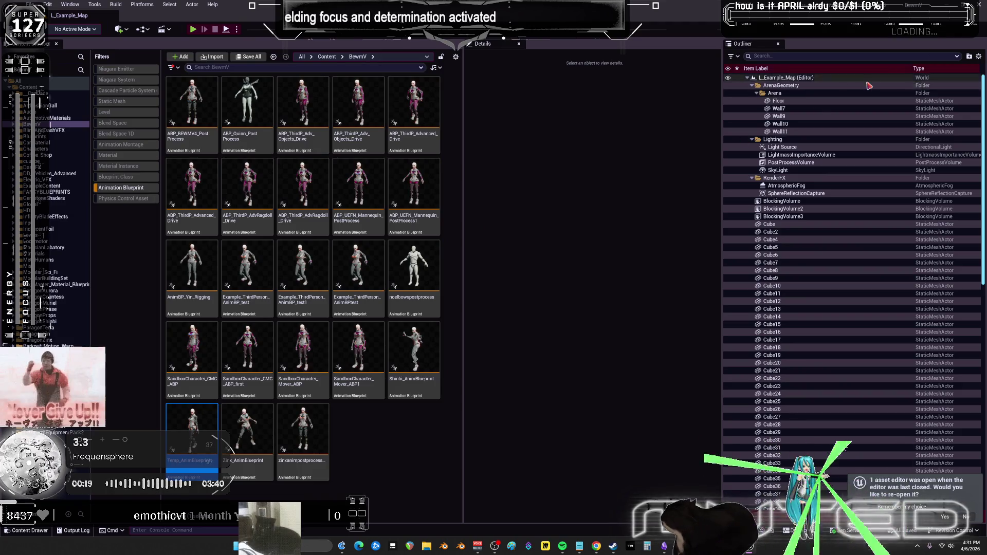
right_click(456, 261)
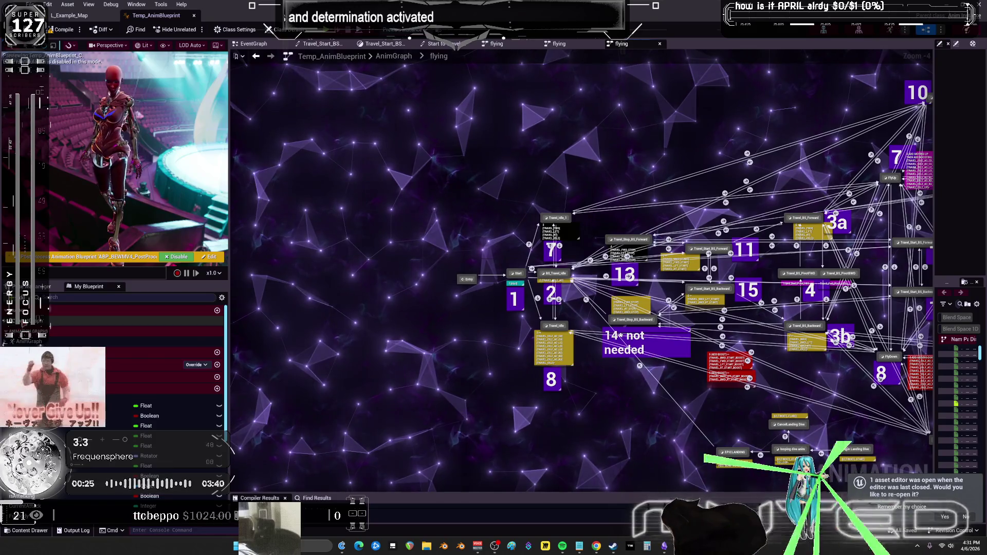
key(alt+Left)
scroll(638, 299, down, 2)
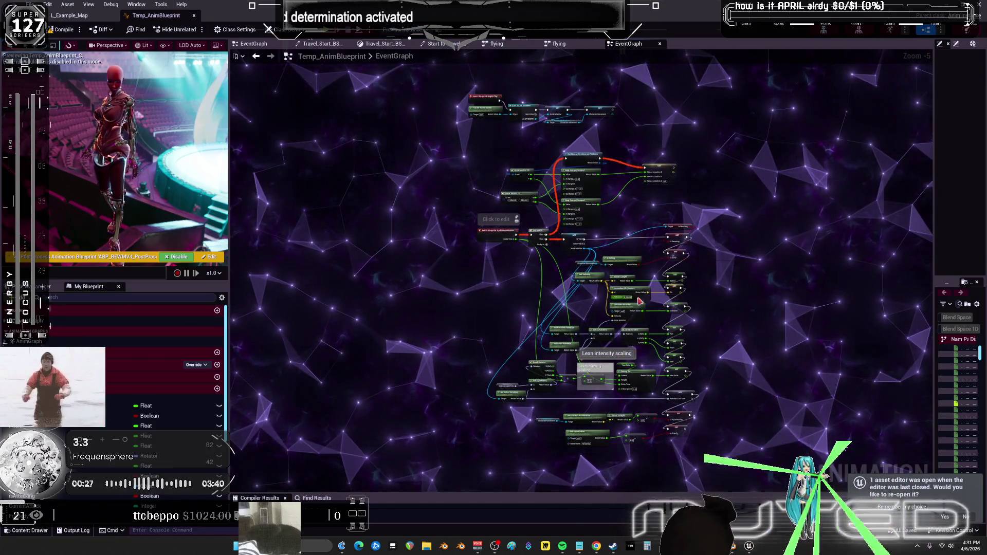
scroll(638, 298, up, 4)
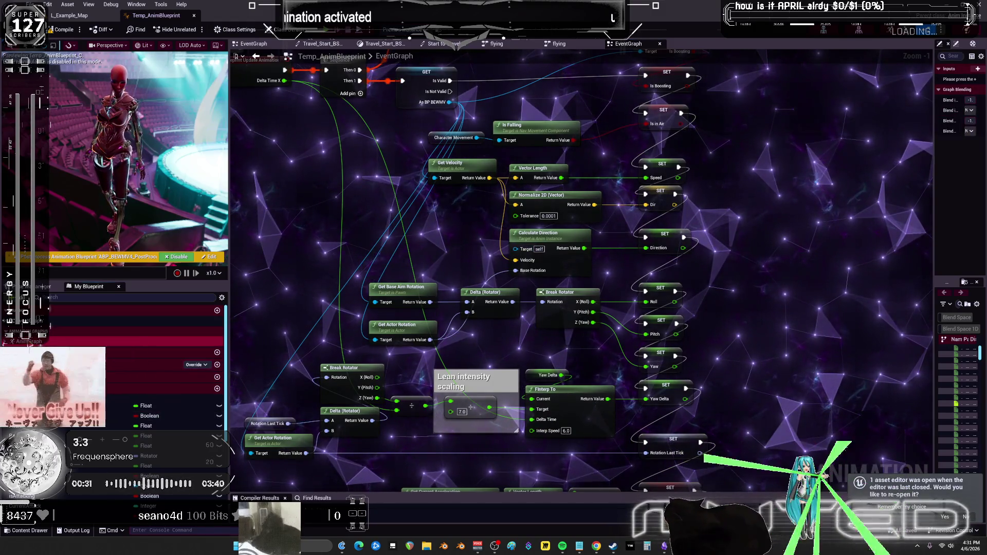
key(alt+Left)
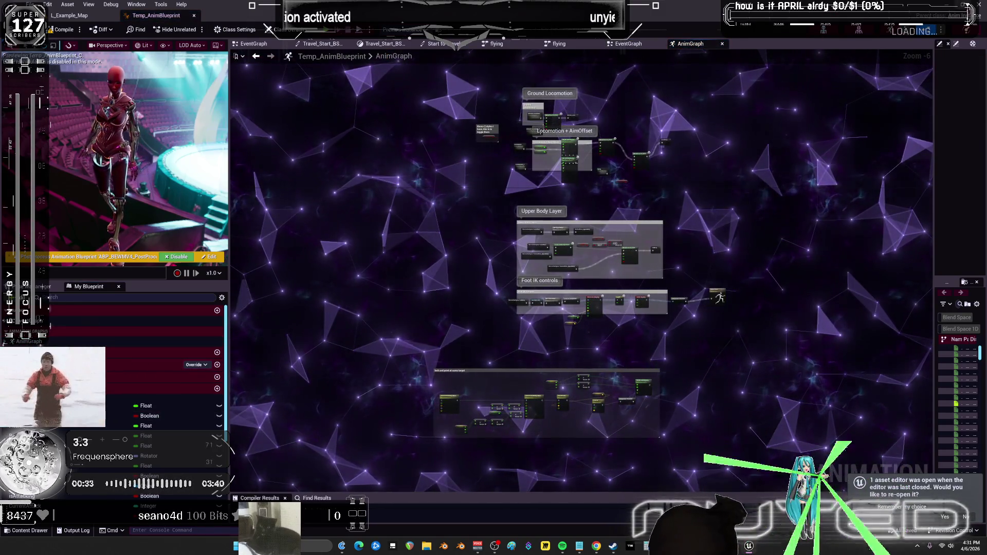
key(alt+Tab)
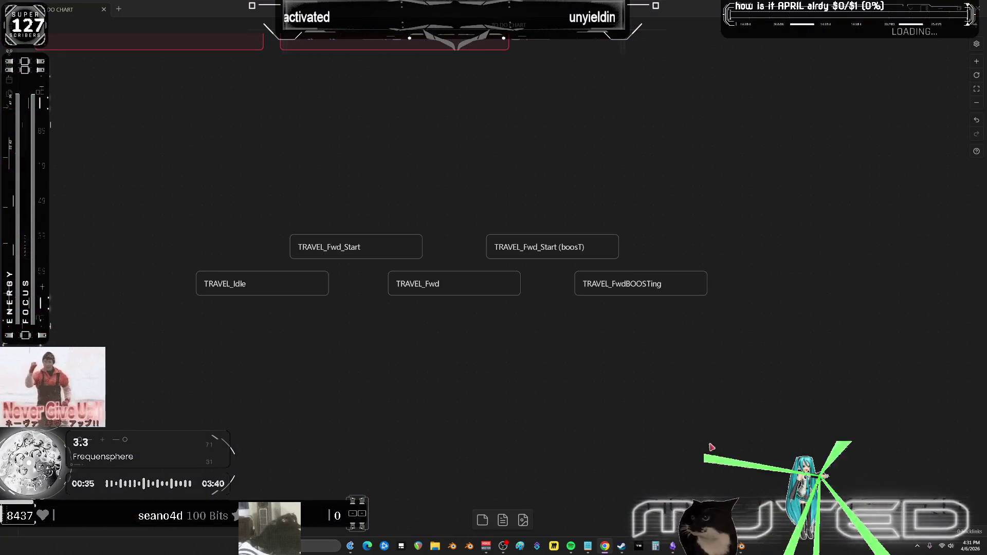
- Connect an arrow onto TRAVEL_Fwd_Start and align the TRAVEL_Fwd_Start (boosT) node
mouse_move(472, 353)
mouse_down()
mouse_move(238, 242)
mouse_move(360, 245)
mouse_up()
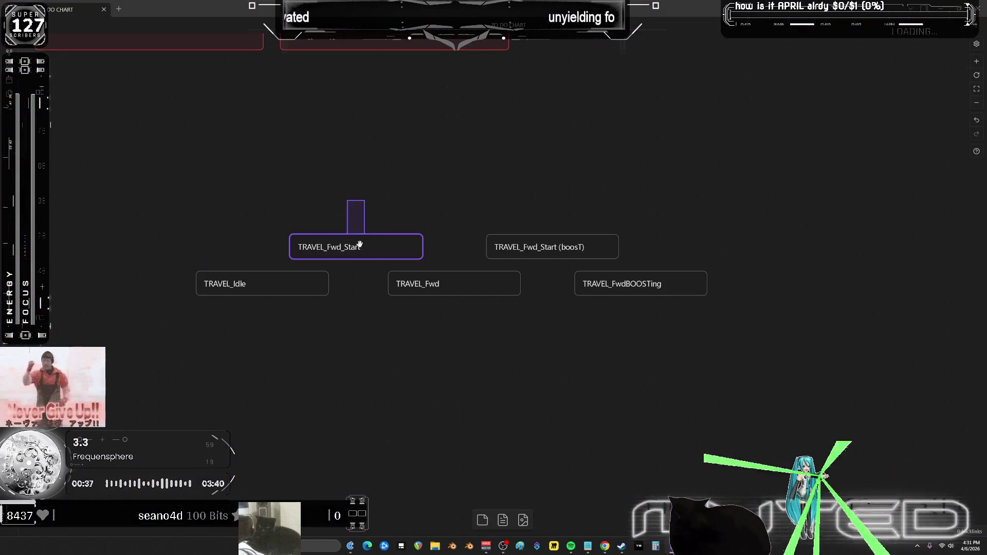
mouse_move(545, 246)
mouse_down()
mouse_move(567, 282)
mouse_move(566, 236)
mouse_up()
click(557, 254)
drag(560, 240, 559, 253)
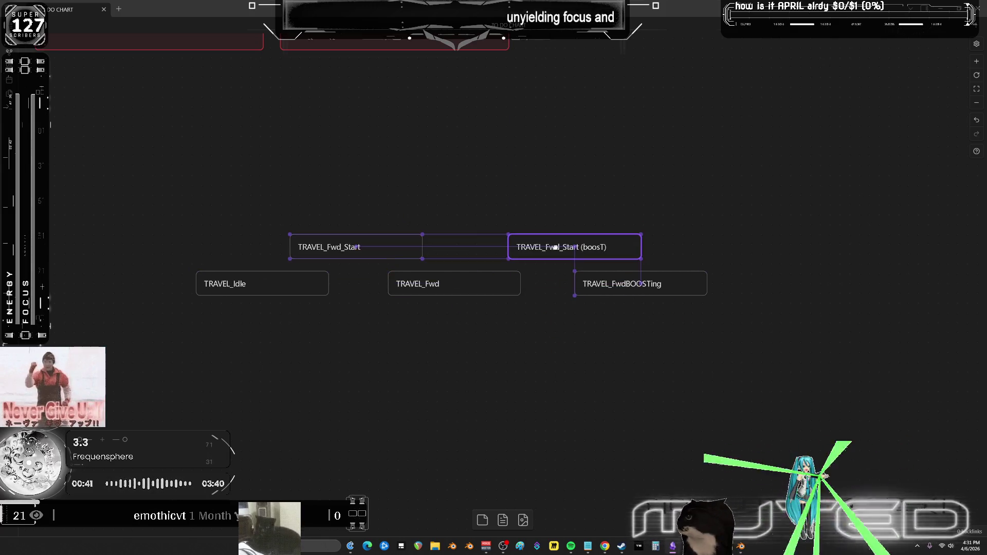
click(588, 546)
click(590, 325)
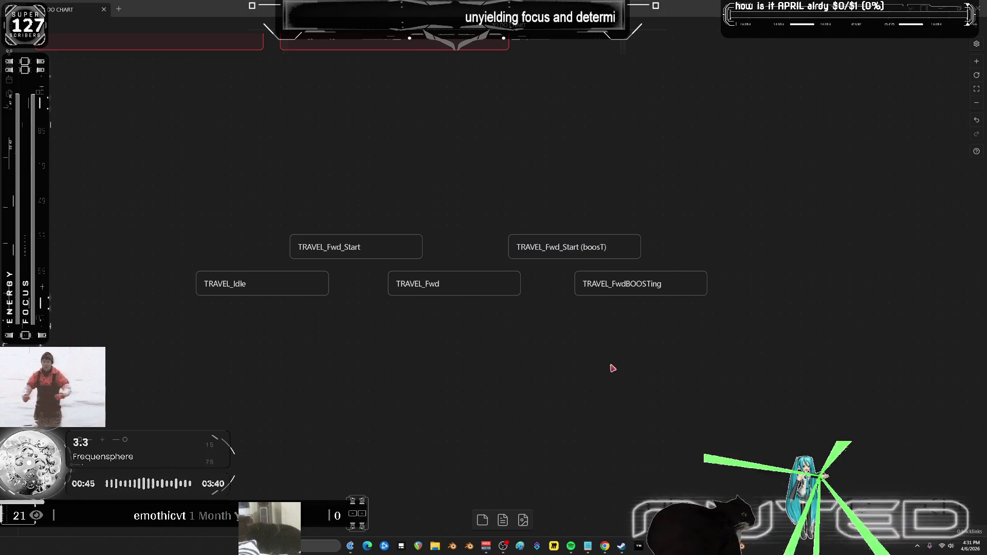
scroll(591, 329, down, 1)
- Duplicate the boost start node, rename it 'Boost to stop', and place it below
click(570, 196)
key(ctrl+c)
key(ctrl+v)
drag(523, 284, 518, 319)
double_click(524, 319)
text(Bo)
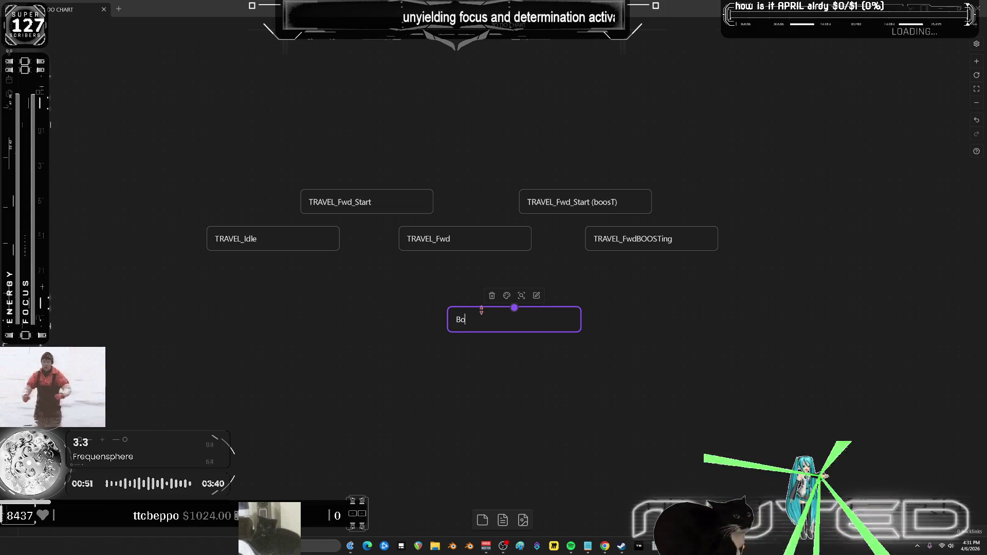
text(ost to stop)
click(617, 454)
click(528, 322)
drag(528, 322, 534, 352)
- Link TRAVEL_FwdBOOSTing to Boost to stop, Boost to stop to TRAVEL_Idle, and TRAVEL_Fwd_Start to TRAVEL_Fwd
drag(651, 252, 520, 348)
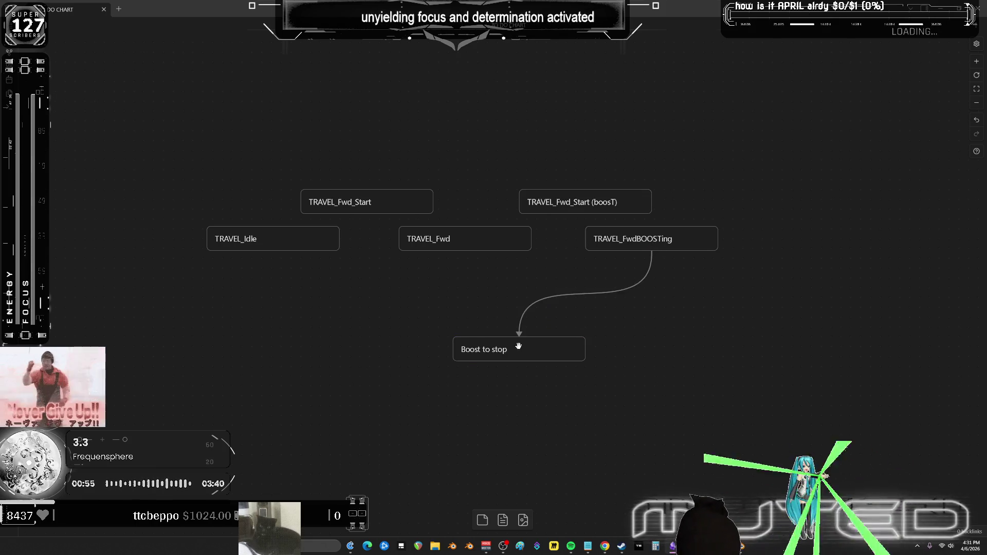
key(ctrl+z)
drag(652, 251, 587, 349)
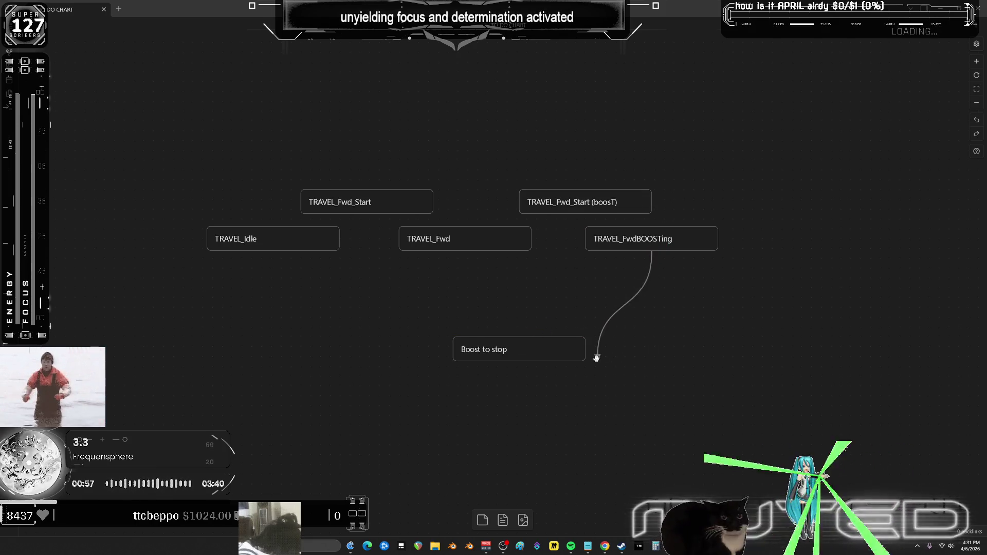
mouse_move(452, 349)
mouse_down()
mouse_move(275, 267)
mouse_move(263, 249)
mouse_move(305, 201)
mouse_up()
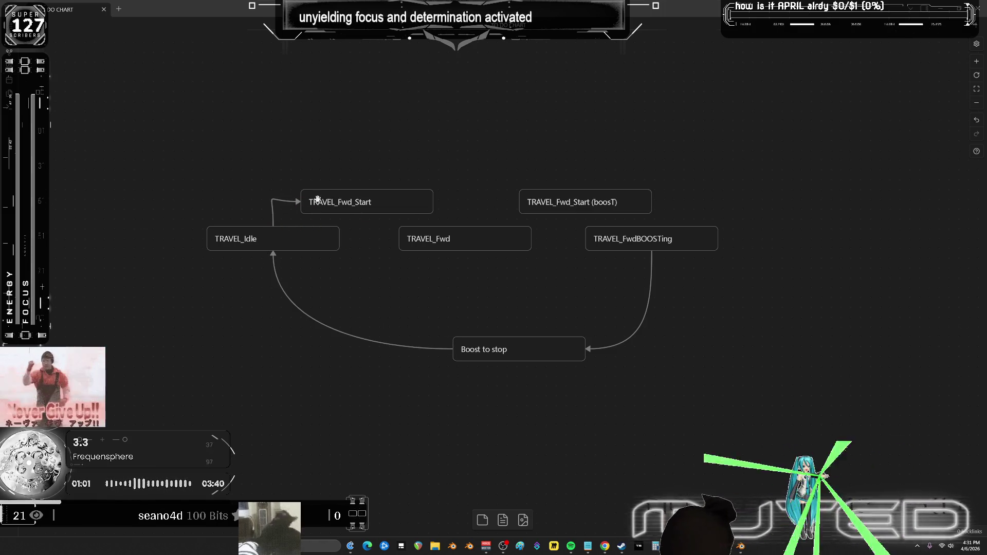
drag(433, 202, 465, 225)
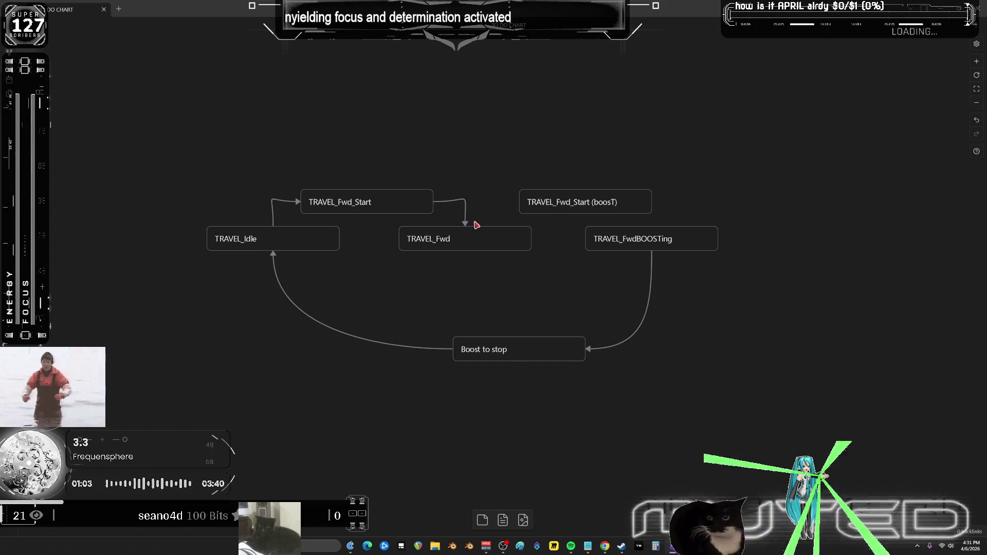
- Rearrange the TRAVEL nodes and chain TRAVEL_Fwd through TRAVEL_Fwd_Start (boosT) into TRAVEL_FwdBOOSTing
drag(297, 241, 281, 252)
drag(319, 203, 283, 216)
drag(273, 275, 235, 268)
drag(322, 219, 300, 218)
mouse_move(374, 215)
mouse_down()
mouse_move(448, 244)
mouse_move(449, 257)
mouse_up()
drag(632, 239, 698, 252)
drag(574, 204, 600, 206)
drag(464, 239, 546, 201)
drag(679, 204, 651, 249)
drag(697, 251, 750, 251)
- Paste another boost start node, shrink it into a small tag, and clear its label
click(608, 159)
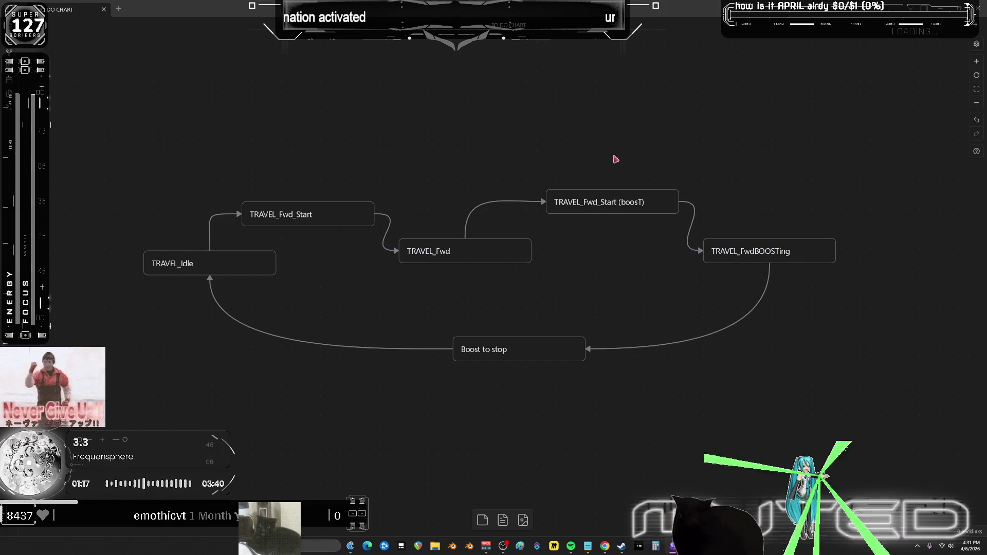
key(ctrl+v)
drag(567, 297, 496, 307)
double_click(489, 282)
key(ctrl+a)
- Label the small tag 'a', colour it green, and place it near TRAVEL_Fwd_Start
text(a)
click(533, 306)
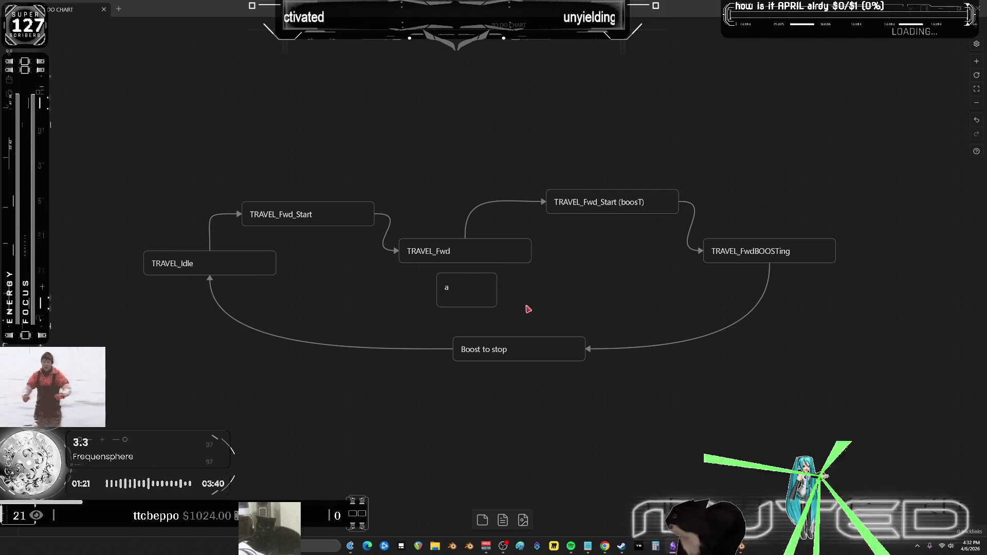
click(464, 301)
click(449, 261)
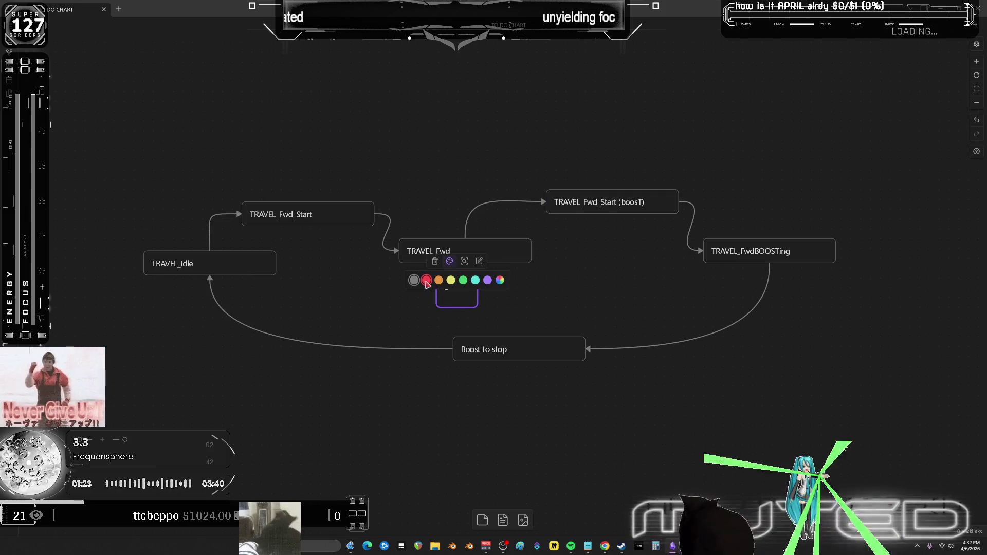
click(463, 280)
mouse_move(447, 300)
mouse_down()
mouse_move(446, 282)
mouse_move(201, 146)
mouse_move(116, 148)
mouse_move(271, 171)
mouse_move(419, 214)
mouse_up()
click(455, 164)
- Place green 'a' copies beside and above the boost start node and above TRAVEL_Fwd_Start
click(408, 223)
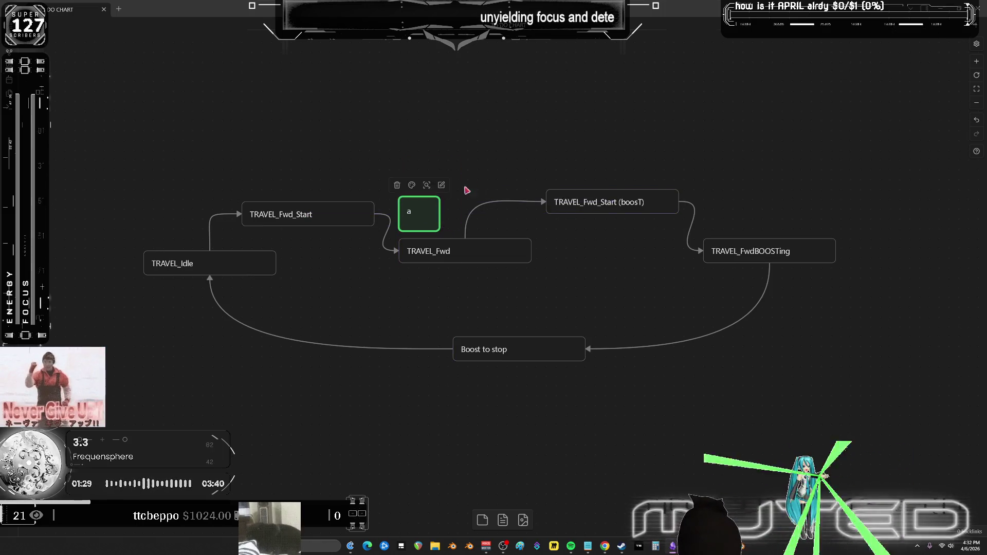
key(ctrl+c)
key(ctrl+v)
drag(500, 295, 509, 220)
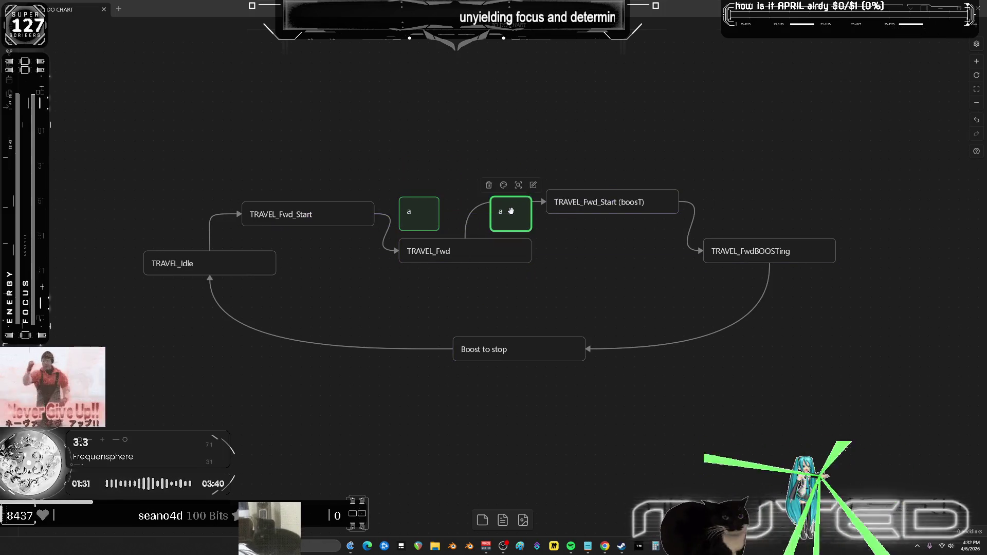
key(ctrl+v)
drag(501, 287, 567, 169)
click(419, 212)
key(ctrl+v)
drag(491, 284, 343, 175)
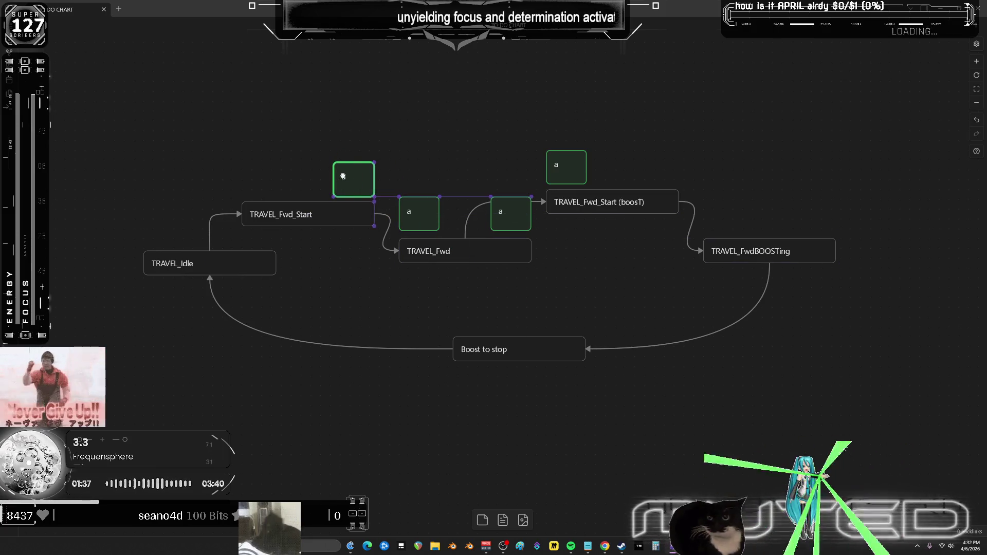
- Add a red tag labelled 'B' below TRAVEL_Fwd
key(ctrl+v)
double_click(507, 283)
text(B)
click(599, 298)
click(488, 282)
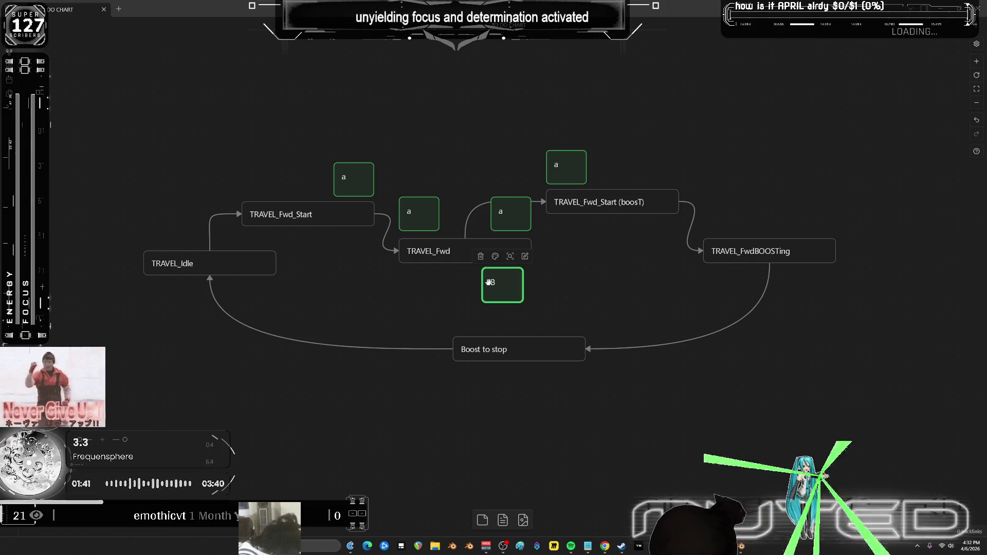
click(496, 257)
click(472, 275)
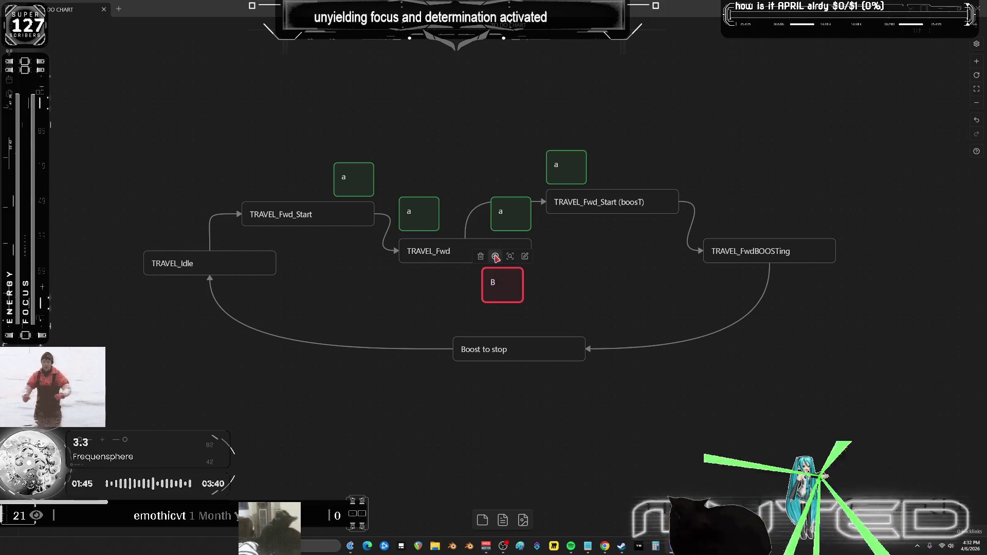
- Recolour the B tag orange and place orange B copies around the boost nodes above TRAVEL_FwdBOOSTing
click(495, 257)
click(485, 276)
mouse_move(493, 285)
mouse_down()
mouse_move(558, 234)
mouse_move(623, 161)
mouse_up()
key(ctrl+v)
click(749, 214)
key(ctrl+v)
mouse_move(496, 283)
mouse_down()
mouse_move(836, 214)
mouse_move(787, 213)
mouse_move(551, 324)
mouse_up()
key(ctrl+v)
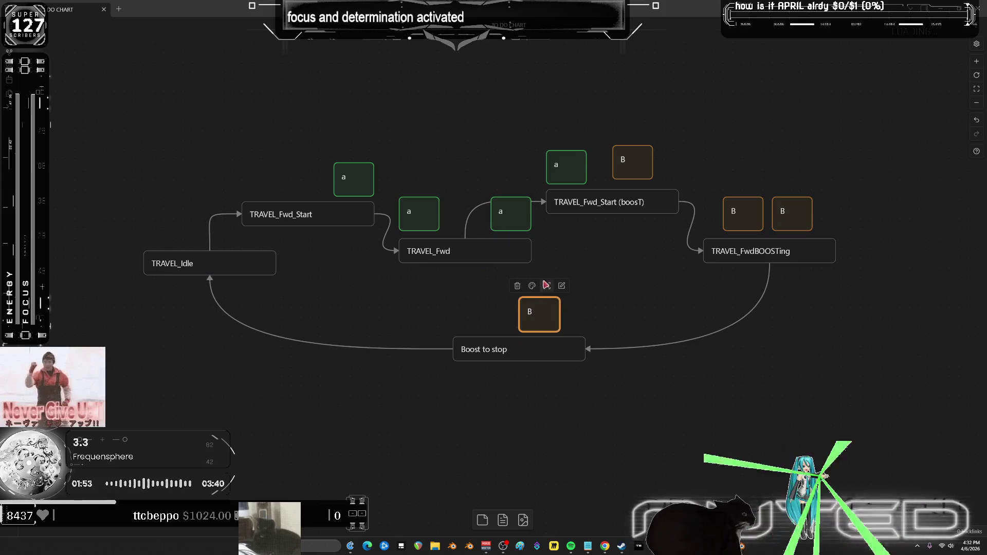
- Turn a pasted tag into a red 'A' and place A copies beside TRAVEL_Idle, shifting it left
key(ctrl+v)
double_click(511, 298)
double_click(520, 286)
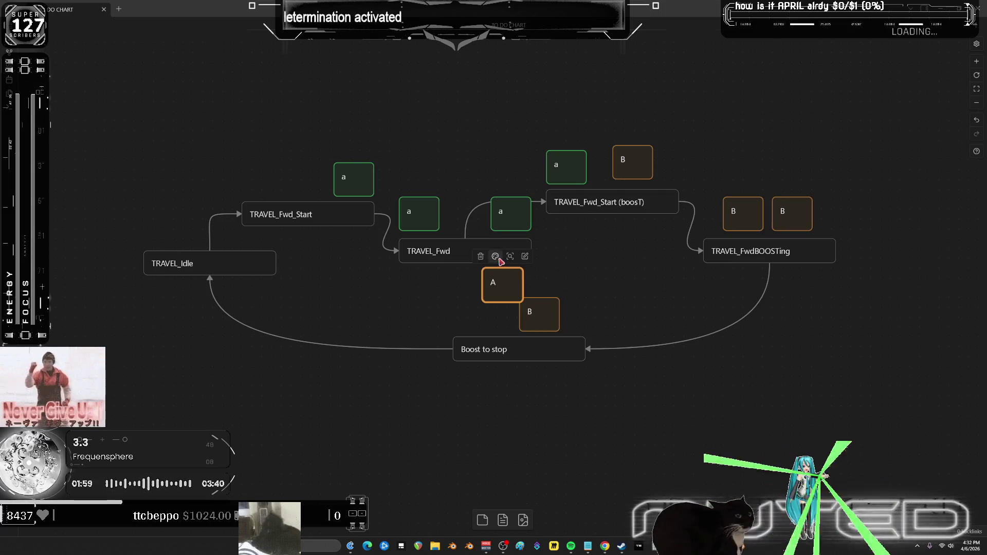
click(473, 276)
mouse_move(501, 283)
mouse_down()
mouse_move(484, 312)
mouse_move(503, 283)
mouse_move(240, 172)
mouse_move(287, 179)
mouse_up()
alt+drag(503, 302, 153, 238)
drag(201, 264, 165, 263)
drag(501, 285, 211, 226)
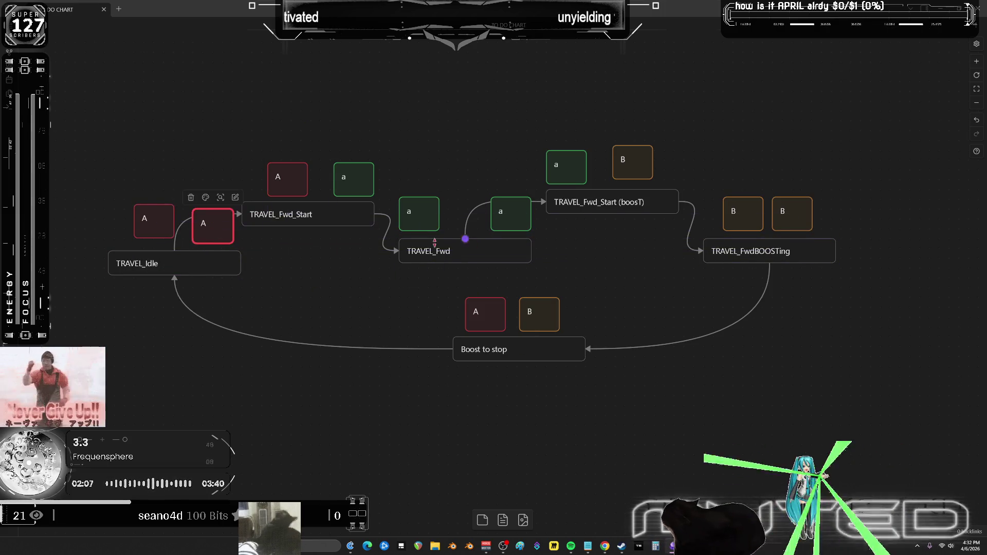
mouse_move(600, 294)
mouse_down()
mouse_move(639, 310)
mouse_move(447, 283)
mouse_move(557, 278)
mouse_move(624, 328)
mouse_move(498, 319)
mouse_move(485, 299)
mouse_move(577, 304)
mouse_move(498, 310)
mouse_move(530, 286)
mouse_move(677, 333)
mouse_move(512, 317)
mouse_move(492, 274)
mouse_move(636, 309)
mouse_move(580, 330)
mouse_move(528, 322)
mouse_move(681, 339)
mouse_move(584, 282)
mouse_move(488, 323)
mouse_move(691, 373)
mouse_move(638, 226)
mouse_move(504, 297)
mouse_move(517, 308)
mouse_move(677, 193)
mouse_move(531, 315)
mouse_move(526, 295)
mouse_move(618, 355)
mouse_move(600, 337)
mouse_move(520, 337)
mouse_move(657, 253)
mouse_move(580, 271)
mouse_move(491, 355)
mouse_move(391, 254)
mouse_move(424, 174)
mouse_move(489, 311)
mouse_move(531, 295)
mouse_move(494, 310)
mouse_move(506, 360)
mouse_up()
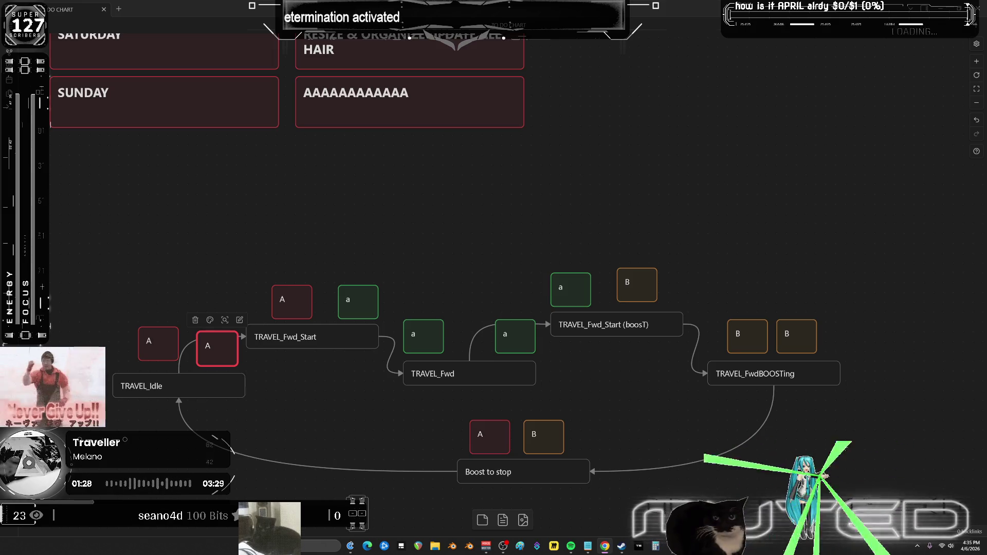
scroll(555, 375, down, 3)
- Nudge the Boost to stop group down, then read the Notepad transition list
drag(506, 329, 478, 437)
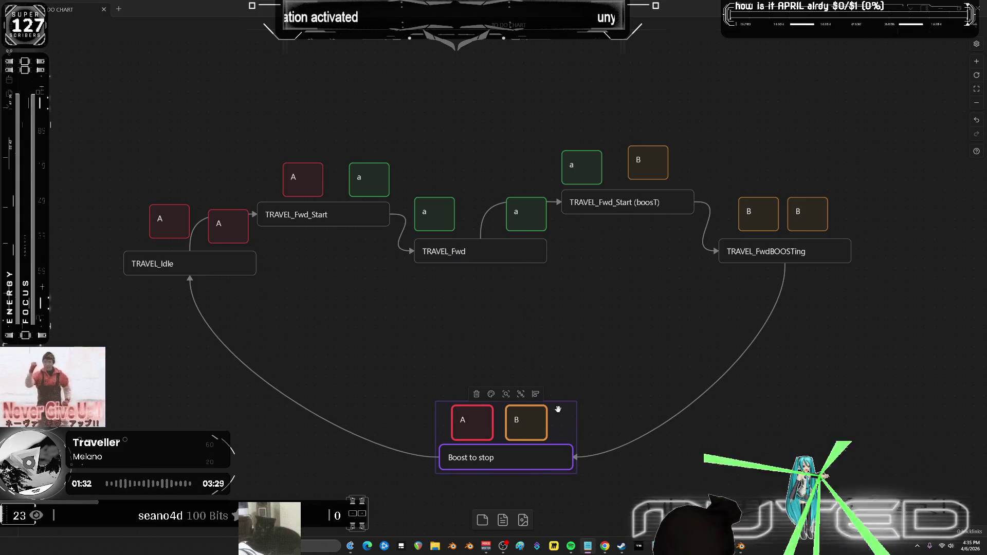
click(588, 546)
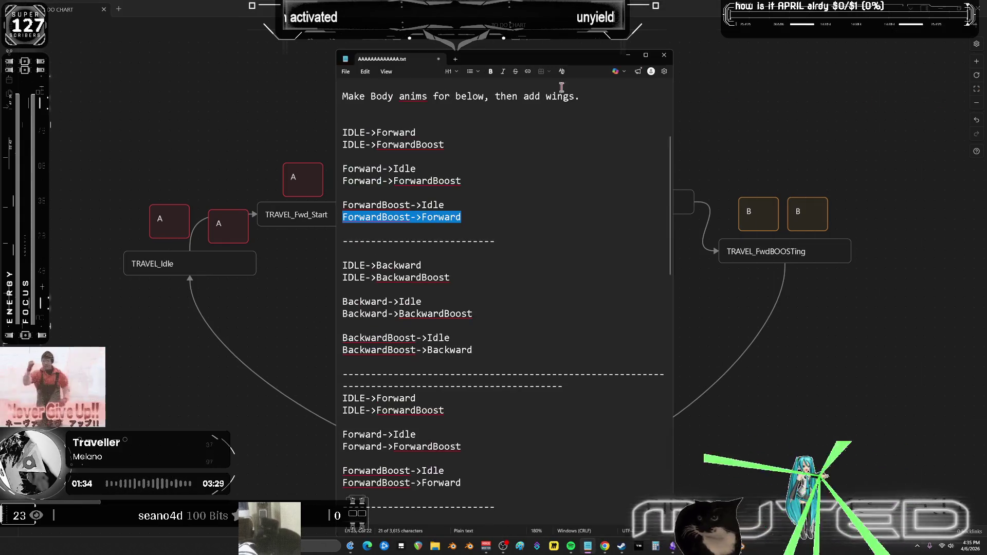
click(386, 182)
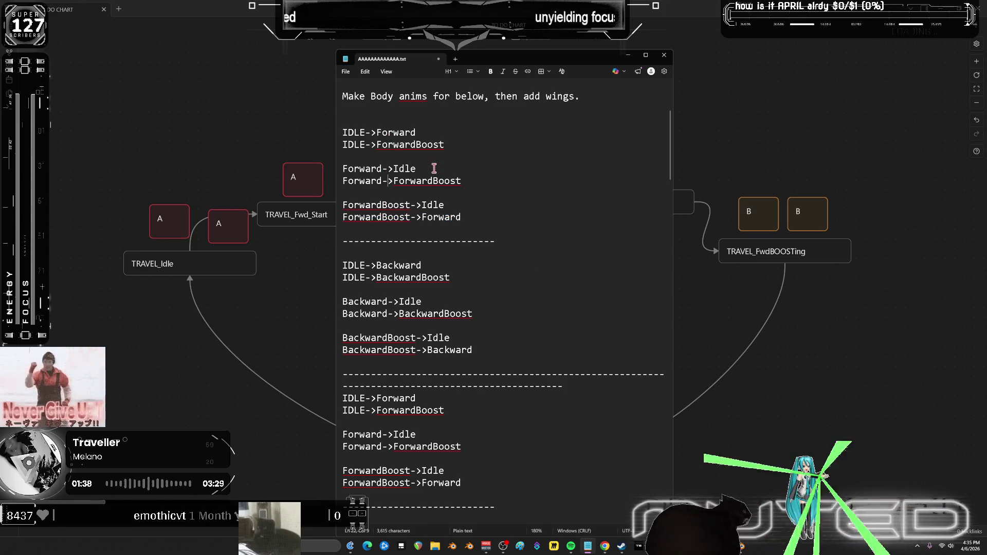
mouse_move(434, 168)
mouse_down()
mouse_move(329, 167)
mouse_move(434, 168)
mouse_move(357, 171)
mouse_up()
click(417, 169)
- Back on the canvas, duplicate TRAVEL_Fwd below the original and begin editing its label
click(802, 334)
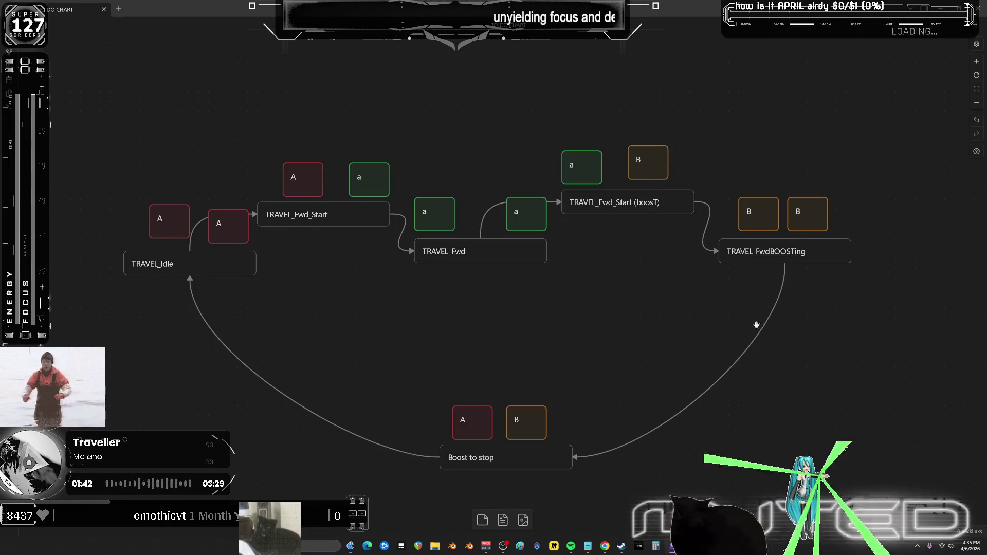
mouse_move(481, 262)
mouse_down()
mouse_move(574, 296)
mouse_move(541, 299)
mouse_move(543, 318)
mouse_up()
double_click(535, 322)
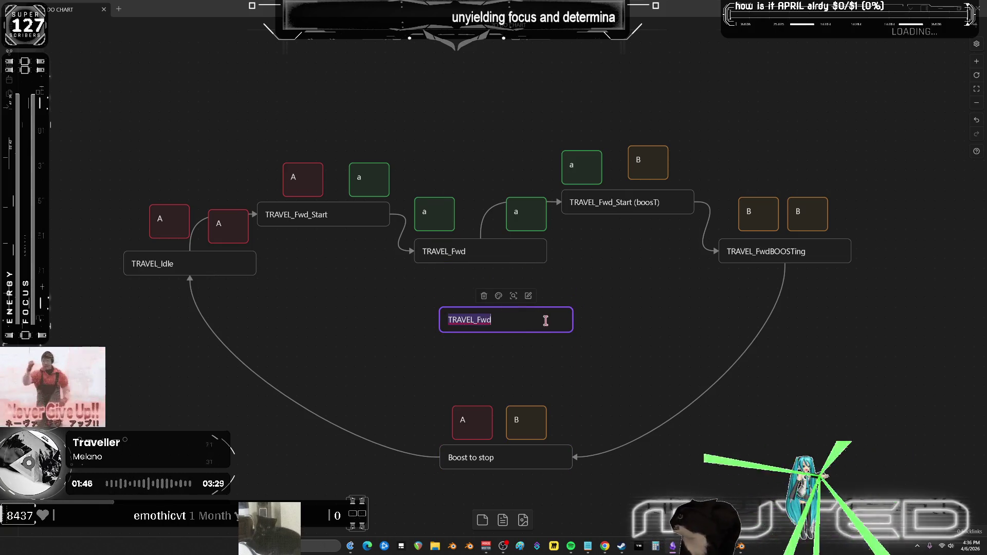
- Rename the copy 'TRAVEL_to stop', make it taller, and connect TRAVEL_Fwd to it
key(End)
key(BackSpace)
key(BackSpace)
key(BackSpace)
text(to stop)
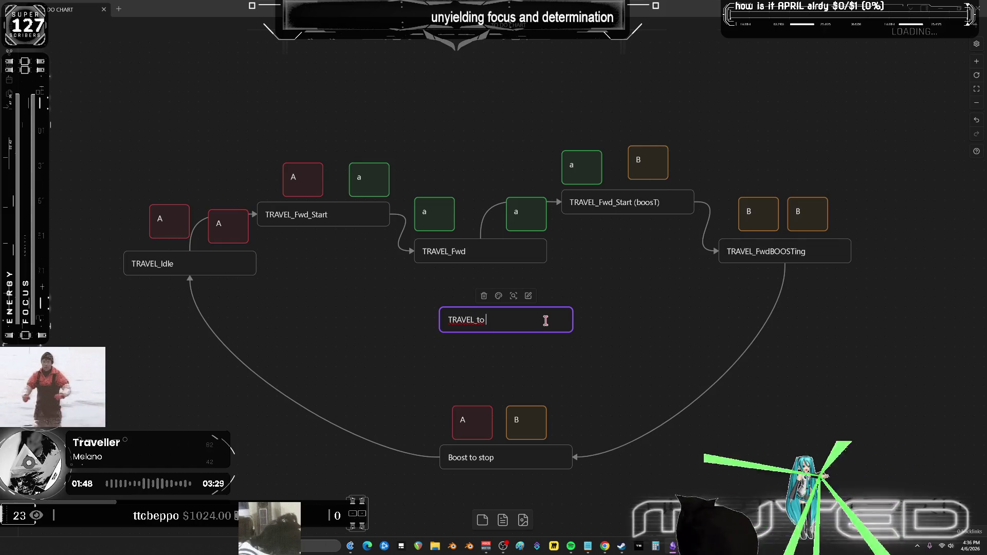
key(Return)
key(Escape)
mouse_move(531, 333)
mouse_down()
mouse_move(531, 355)
mouse_move(530, 336)
mouse_move(539, 337)
mouse_up()
mouse_move(482, 263)
mouse_down()
mouse_move(505, 315)
mouse_move(451, 330)
mouse_move(202, 281)
mouse_up()
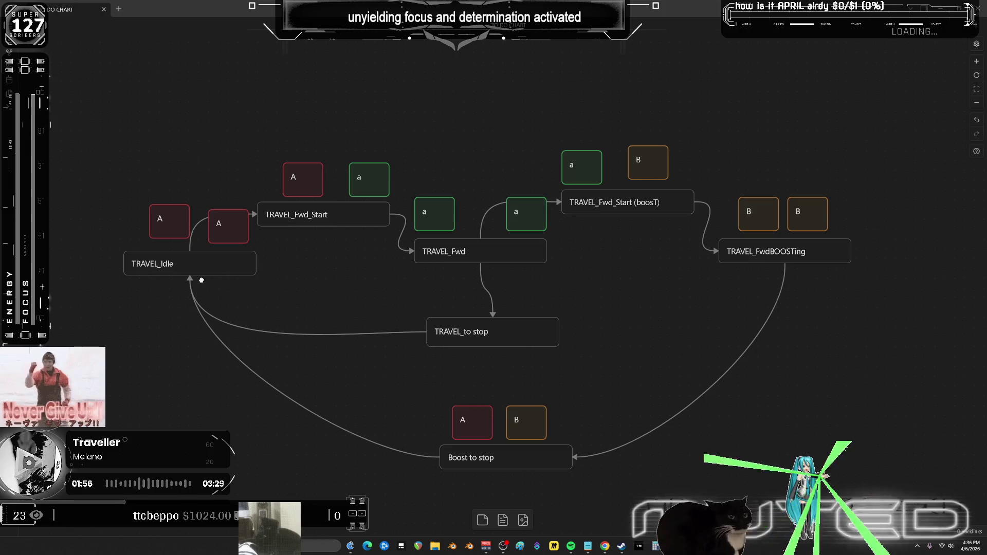
- Place a green 'a' and a red 'A' tag above TRAVEL_to stop
click(442, 211)
key(ctrl+c)
key(ctrl+v)
mouse_move(510, 288)
mouse_down()
mouse_move(530, 291)
mouse_move(445, 297)
mouse_up()
click(296, 173)
key(ctrl+c)
click(342, 293)
key(ctrl+v)
drag(475, 334, 483, 363)
- Shift the TRAVEL_to stop and Boost to stop groups into alignment
drag(418, 302, 640, 502)
mouse_move(468, 327)
mouse_down()
mouse_move(433, 319)
mouse_move(442, 315)
mouse_up()
click(601, 295)
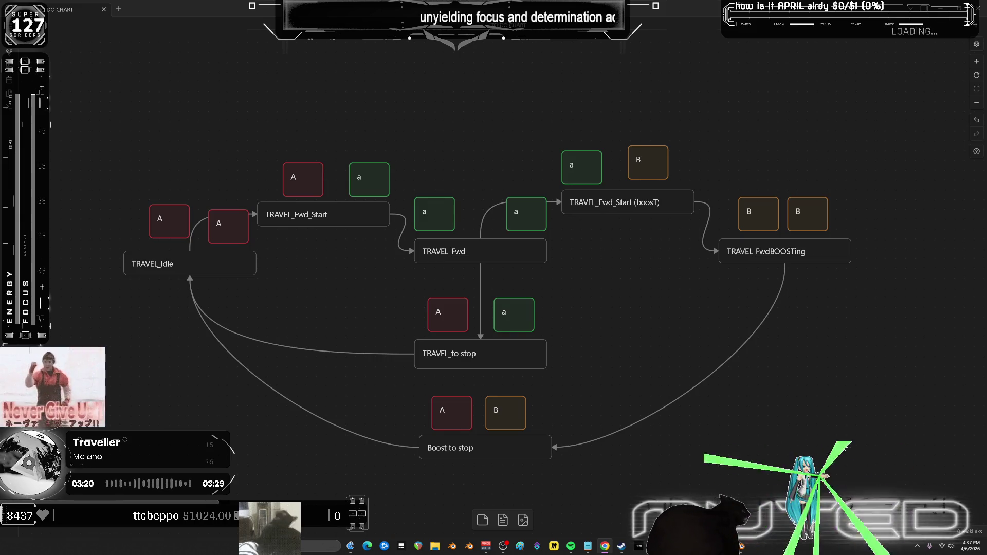
- Minimise the TO DO CHART and to-do notes windows covering the launcher
drag(660, 9, 657, 76)
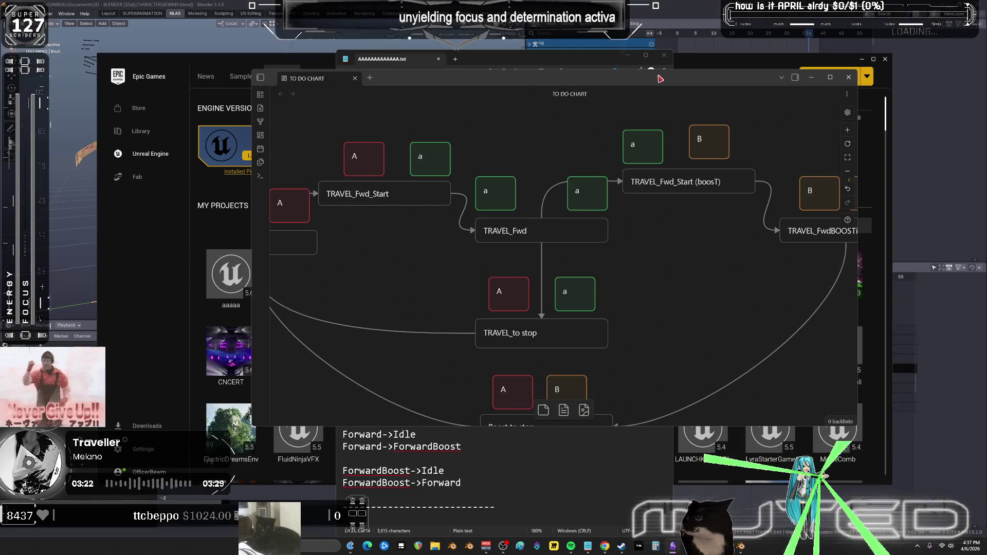
key(super+Down)
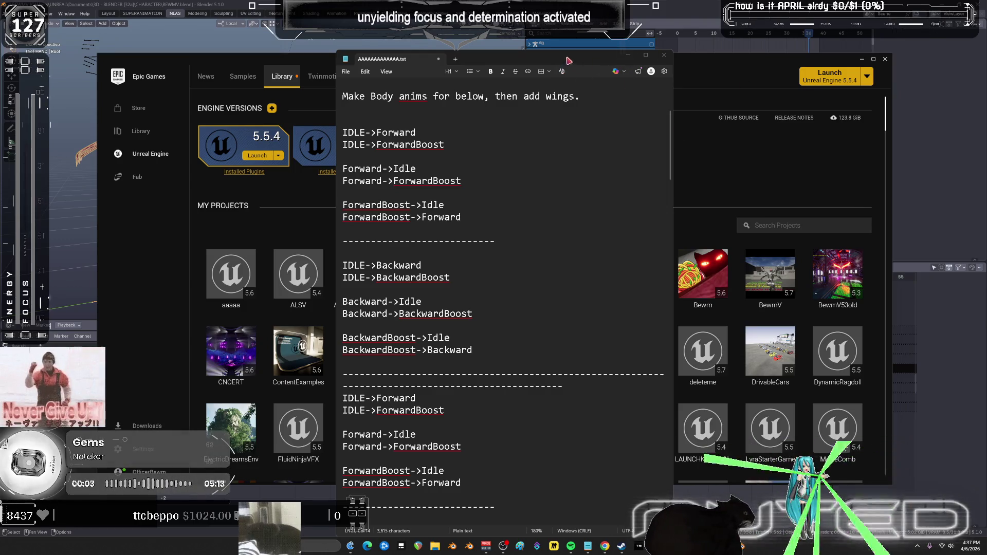
key(super+Down)
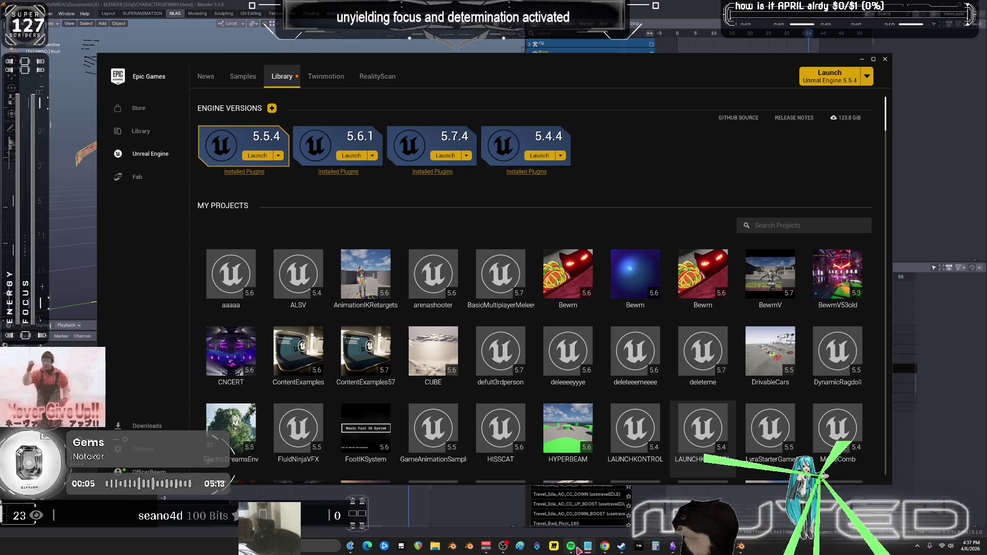
- Skip to the next music track from the taskbar preview and bring Spotify to the front
mouse_move(579, 547)
click(588, 525)
click(585, 503)
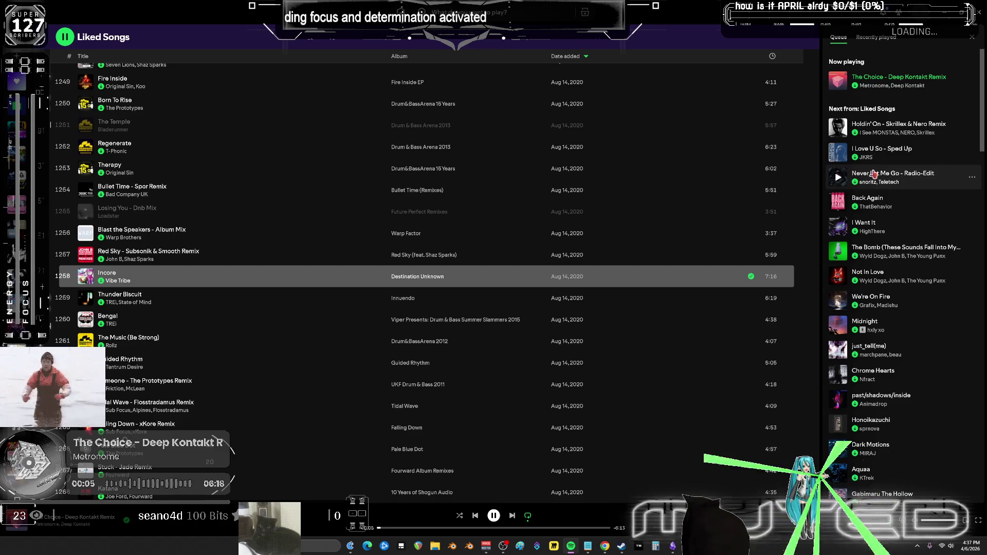
- Play 'I Love U So - Sped Up' from Spotify's queue, then minimise Spotify
click(838, 153)
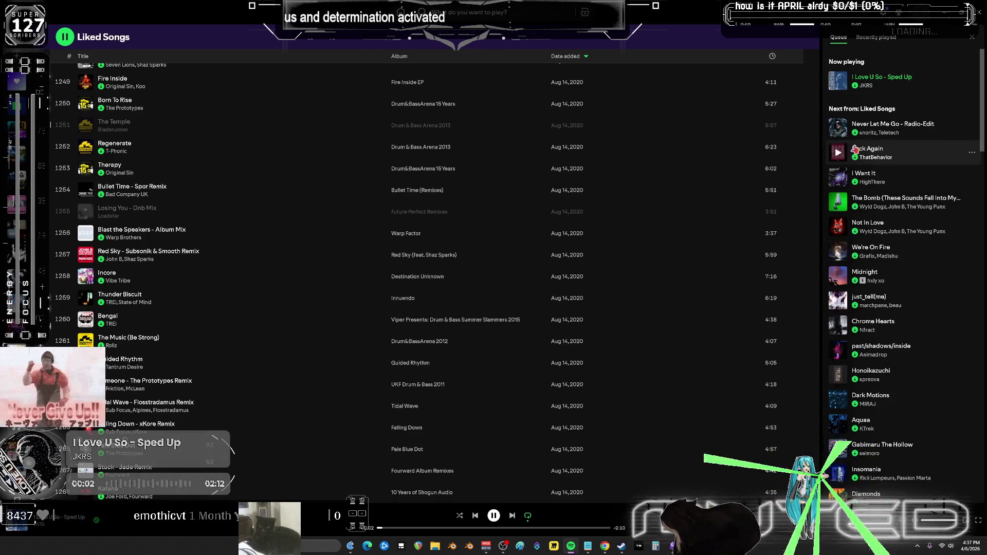
click(944, 13)
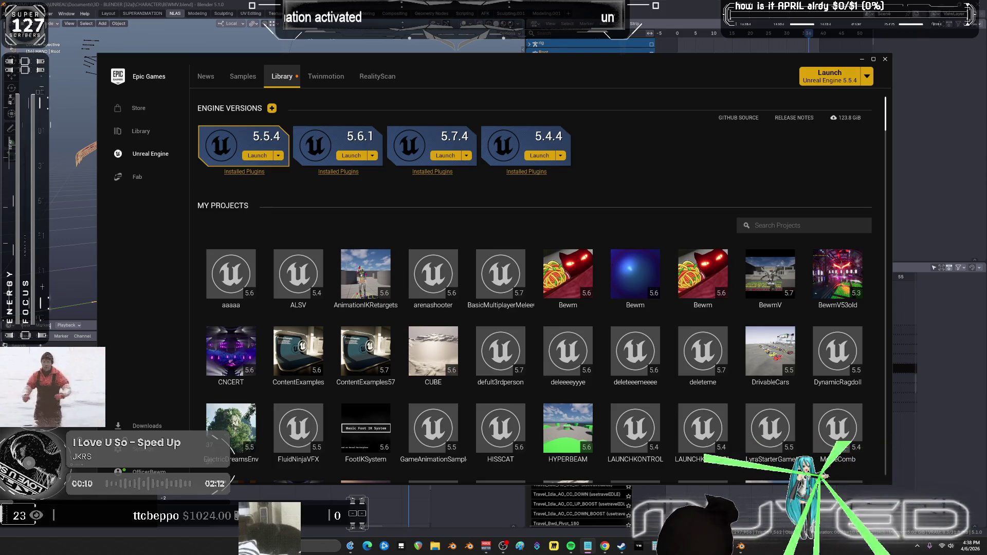
- Switch with Alt+Tab back to the Obsidian TO DO CHART canvas
key(alt+Tab)
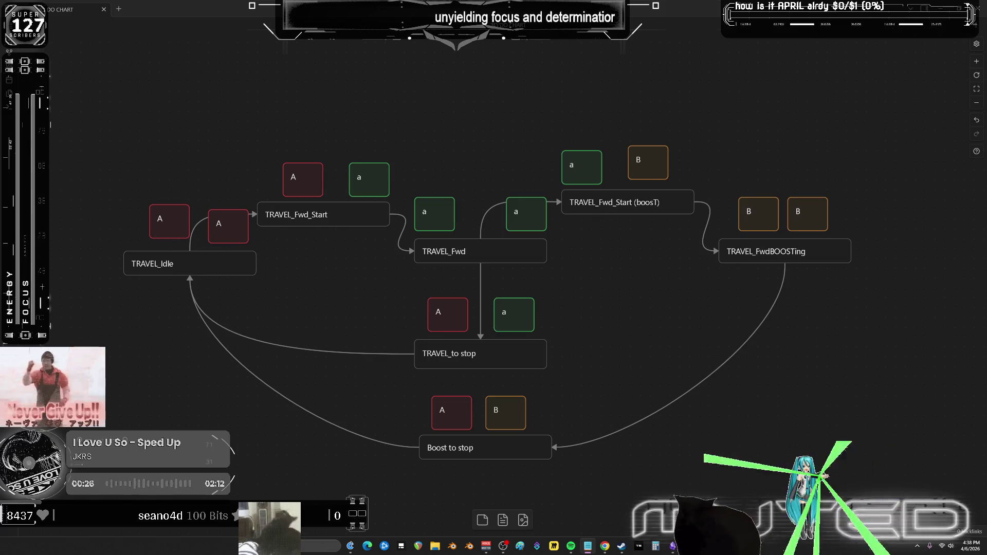
- Add a purple 'IDLE->Forward' card above TRAVEL_Fwd_Start
double_click(469, 284)
text(IDLE->Forward)
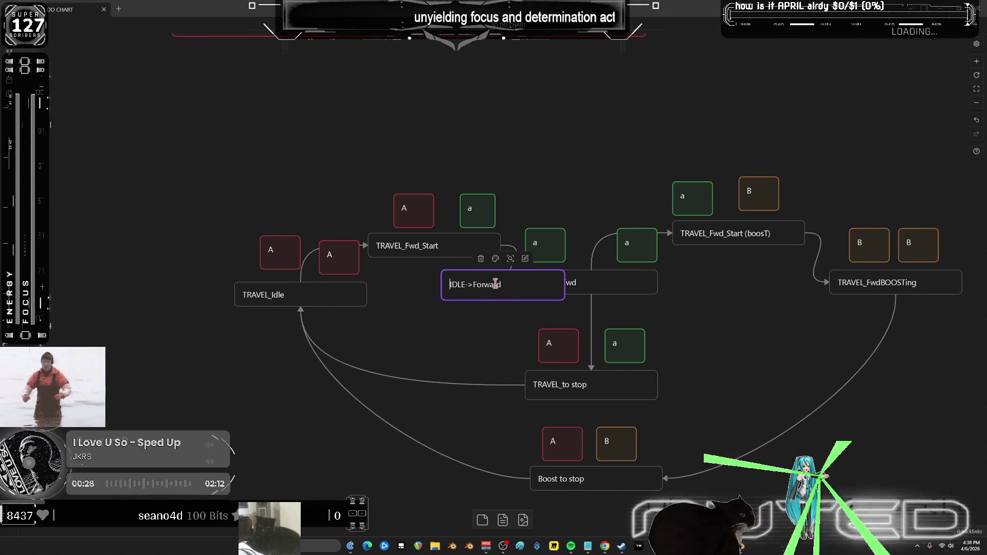
mouse_move(469, 284)
mouse_down()
mouse_move(263, 345)
mouse_move(394, 168)
mouse_move(446, 144)
mouse_move(402, 177)
mouse_move(357, 166)
mouse_move(434, 127)
mouse_move(436, 160)
mouse_move(397, 161)
mouse_up()
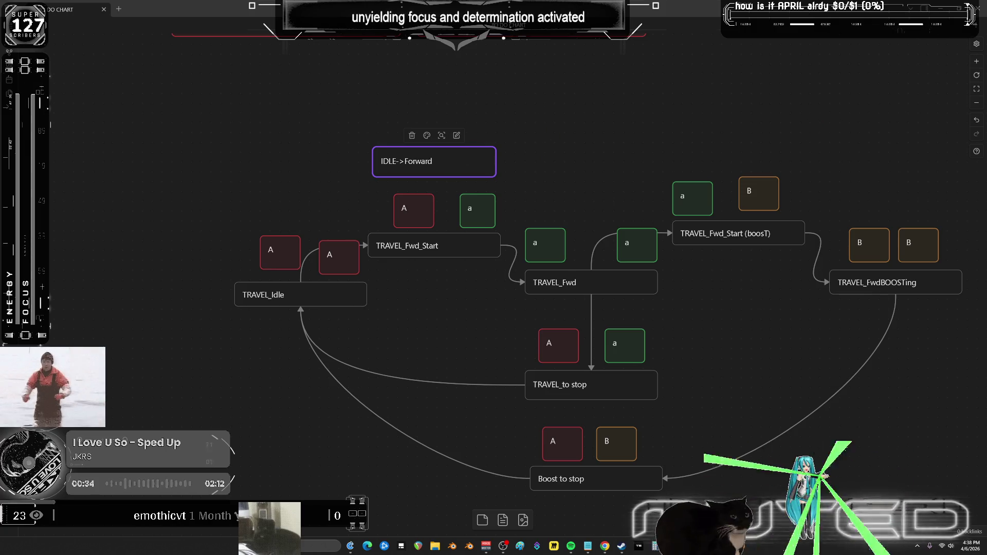
click(426, 135)
click(466, 161)
drag(671, 112, 683, 117)
- Paste IDLE->Forward copies above TRAVEL_Fwd_Start (boosT) and beside the Boost to stop group
key(ctrl+v)
drag(507, 281, 729, 159)
key(ctrl+v)
mouse_move(535, 291)
mouse_down()
mouse_move(803, 373)
mouse_move(676, 428)
mouse_move(607, 414)
mouse_move(759, 329)
mouse_up()
scroll(630, 430, down, 2)
drag(631, 430, 512, 211)
- Move the Boost to stop group lower and reposition an IDLE->Forward card
drag(591, 280, 579, 359)
scroll(710, 351, down, 3)
drag(565, 314, 565, 392)
drag(756, 84, 586, 136)
- Paste another IDLE->Forward card above the A and B boxes
key(ctrl+v)
drag(513, 284, 572, 324)
scroll(714, 256, up, 3)
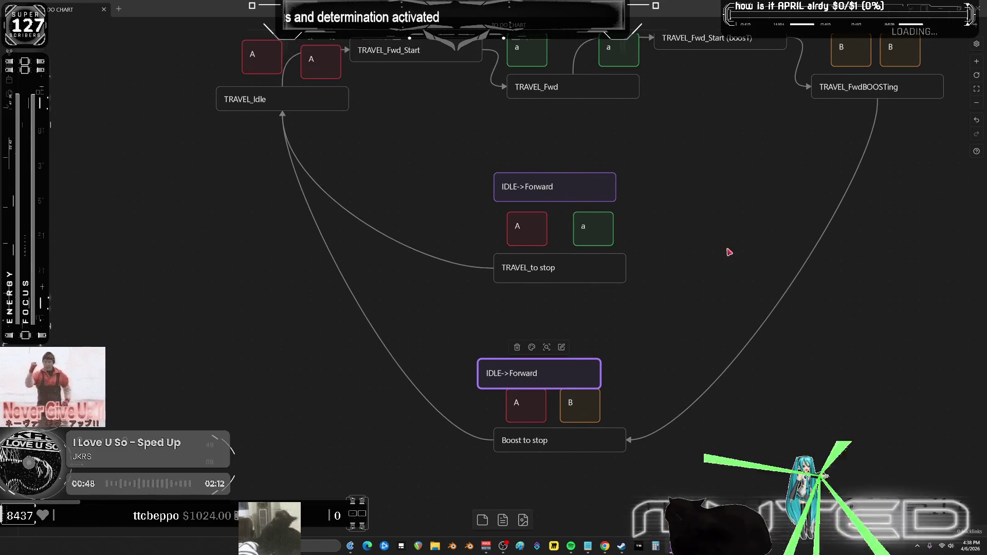
scroll(729, 252, up, 1)
drag(548, 373, 561, 363)
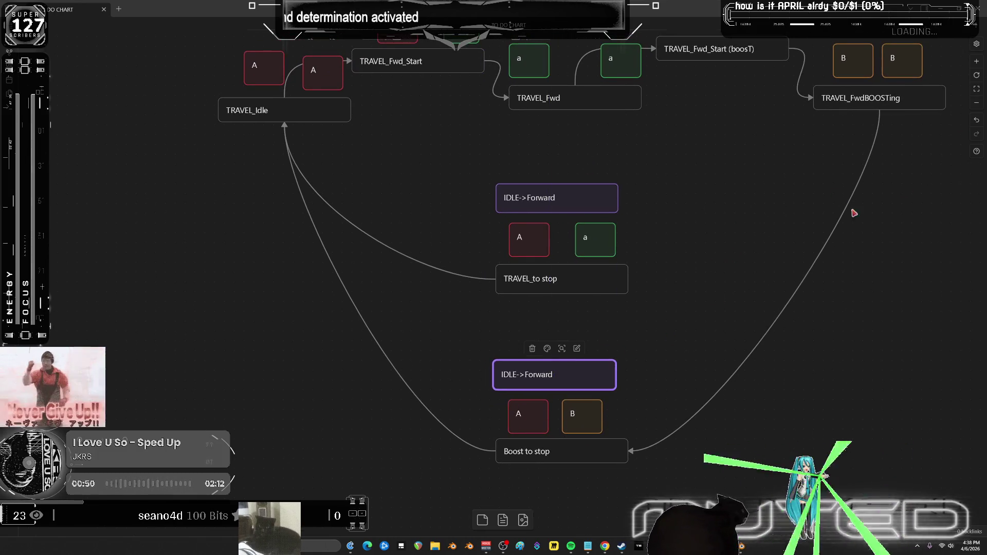
- Bring the lower groups into view and marquee-select both of them
scroll(710, 298, up, 10)
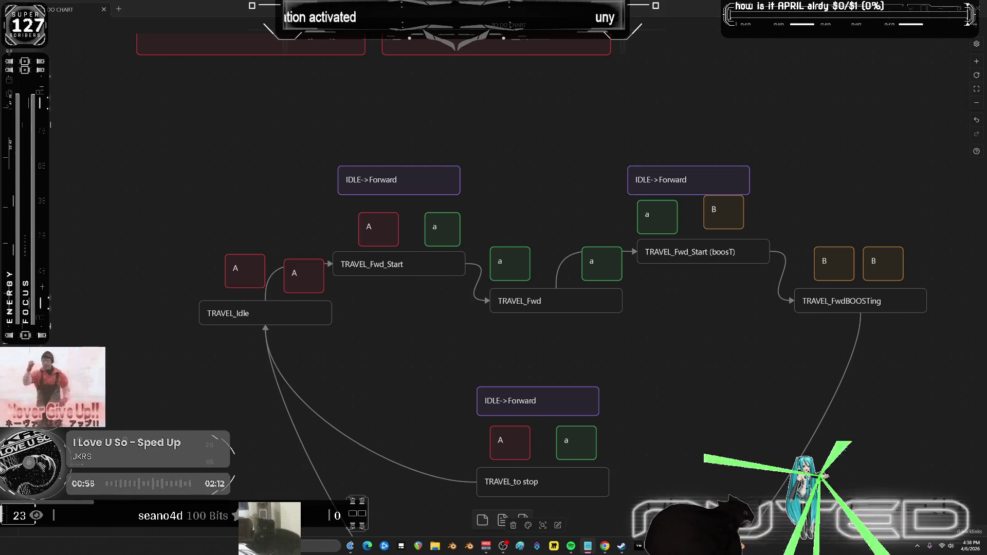
mouse_move(650, 355)
mouse_down()
mouse_move(667, 224)
mouse_move(654, 277)
mouse_up()
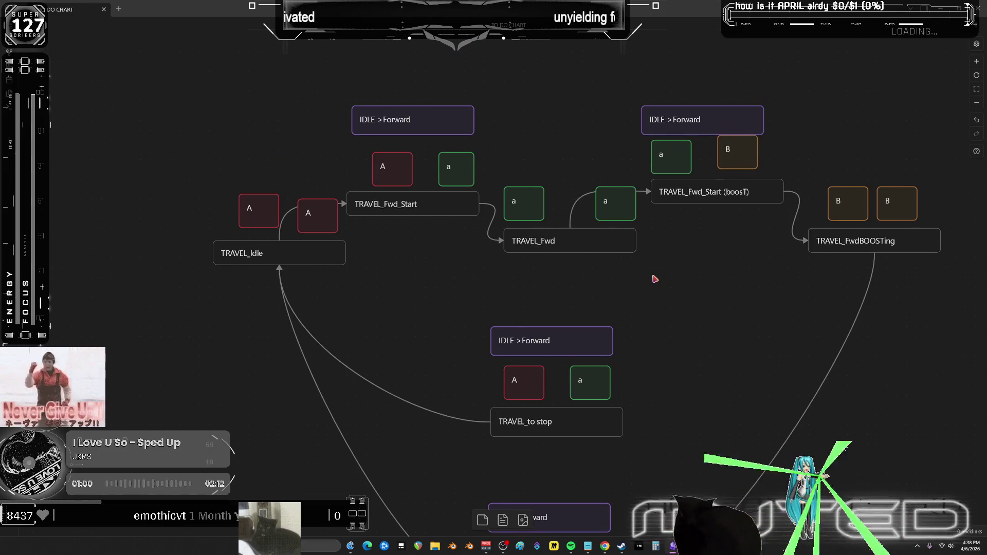
scroll(689, 334, down, 5)
mouse_move(679, 460)
mouse_down()
mouse_move(511, 144)
mouse_move(575, 117)
mouse_up()
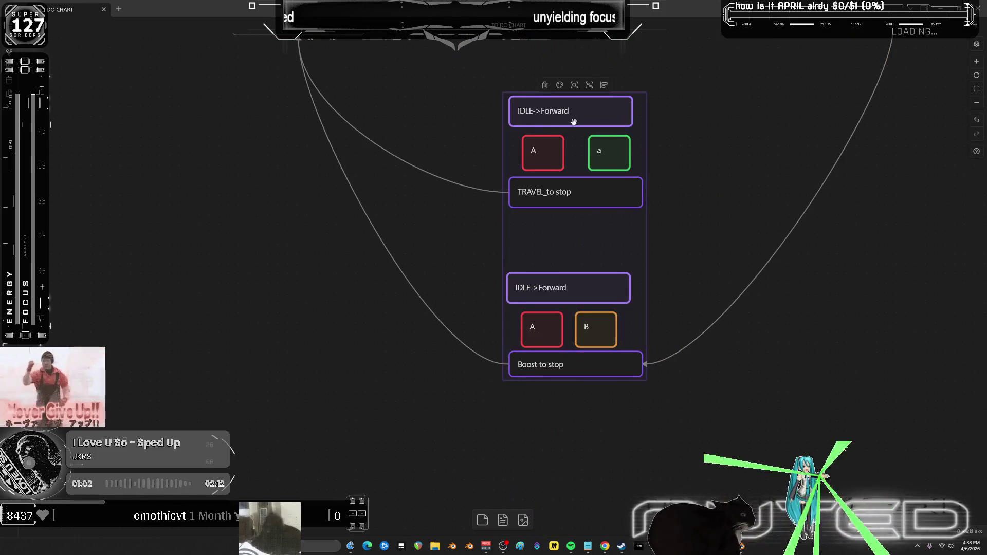
scroll(576, 164, up, 3)
scroll(576, 217, up, 3)
- Rename the card to 'IDLE->ForwardBoost' and duplicate TRAVEL_Idle with its red A box beneath it
double_click(527, 284)
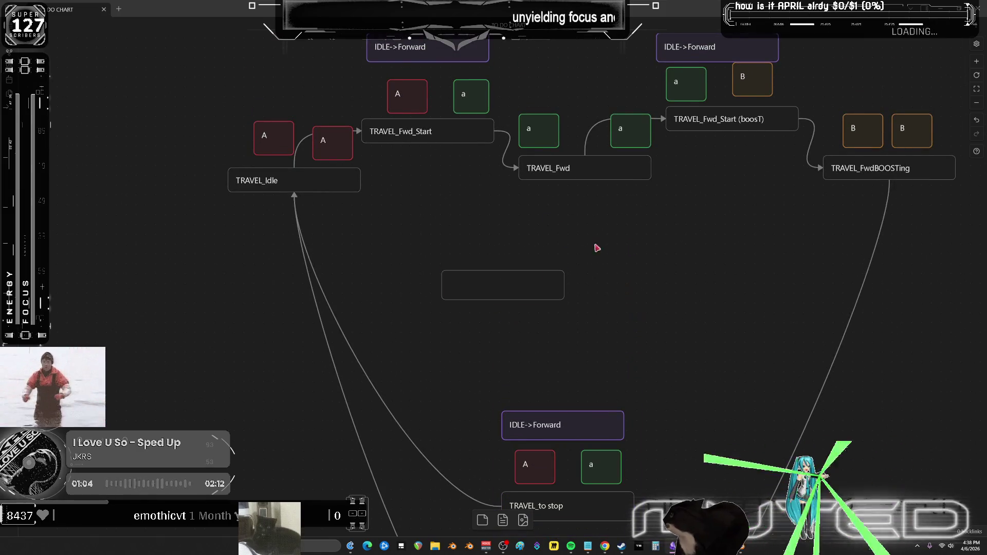
text(IDLE->ForwardBoost)
scroll(450, 234, up, 2)
click(373, 235)
shift+click(360, 201)
key(ctrl+c)
click(523, 378)
key(ctrl+v)
mouse_move(486, 307)
mouse_down()
mouse_move(486, 351)
mouse_move(574, 390)
mouse_up()
click(707, 337)
mouse_move(628, 340)
mouse_down()
mouse_move(566, 329)
mouse_move(556, 340)
mouse_up()
- Copy the orange B box and line it up beside the new A box
click(890, 189)
key(ctrl+c)
key(ctrl+v)
mouse_move(501, 284)
mouse_down()
mouse_move(617, 319)
mouse_move(607, 336)
mouse_up()
middle_drag(608, 336, 628, 272)
shift+click(620, 312)
- Duplicate the whole IDLE->ForwardBoost group below the original
scroll(669, 350, down, 5)
drag(716, 381, 524, 77)
scroll(641, 185, up, 2)
mouse_move(682, 162)
shift+mouse_down()
mouse_move(610, 217)
mouse_move(624, 320)
mouse_move(624, 227)
mouse_move(609, 229)
mouse_move(489, 481)
shift+mouse_up()
scroll(635, 194, up, 3)
drag(676, 233, 499, 133)
key(ctrl+c)
key(ctrl+v)
mouse_move(576, 320)
mouse_down()
mouse_move(611, 345)
mouse_move(618, 293)
mouse_up()
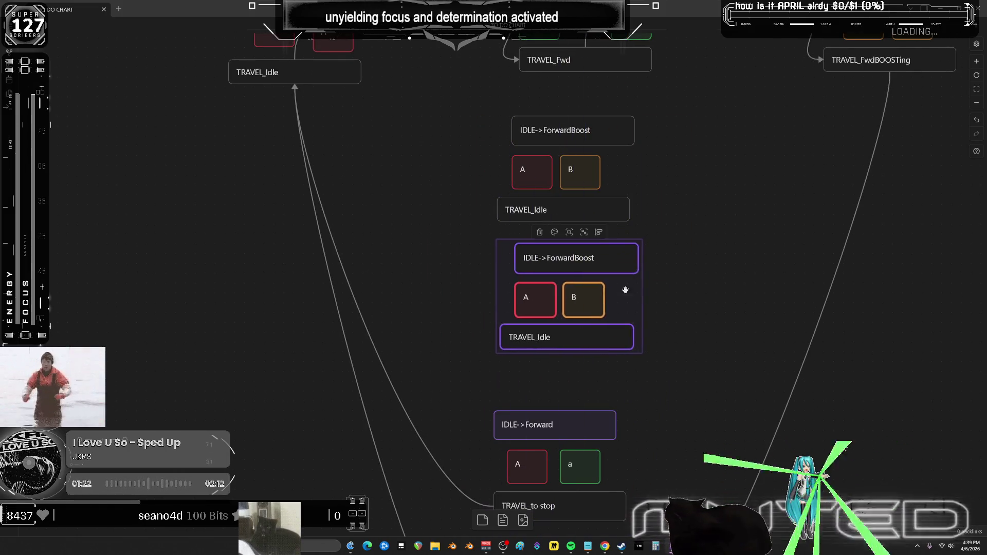
click(618, 293)
- Return the B box beside A in the duplicated group
middle_drag(727, 232, 707, 324)
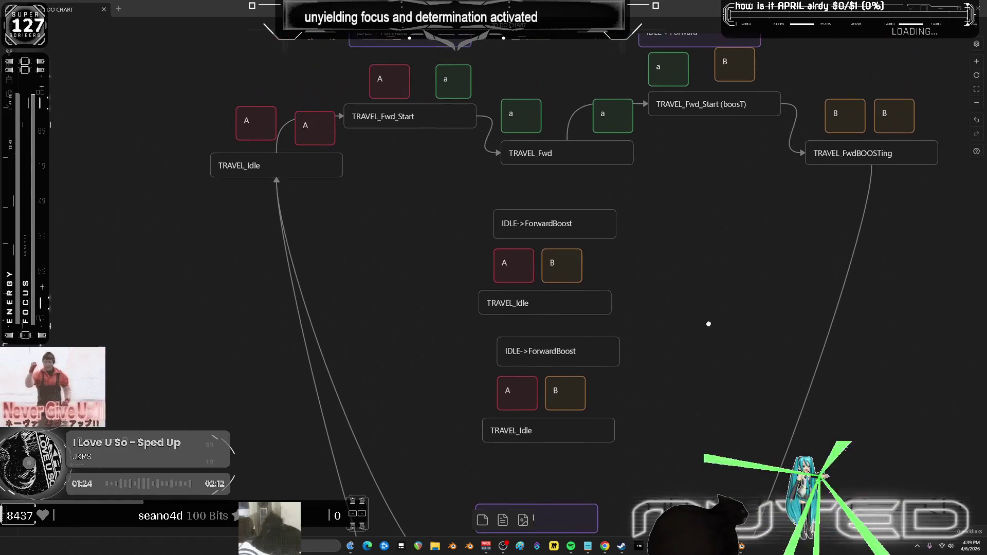
click(516, 262)
mouse_move(560, 269)
mouse_down()
mouse_move(453, 270)
mouse_move(569, 263)
mouse_up()
click(619, 254)
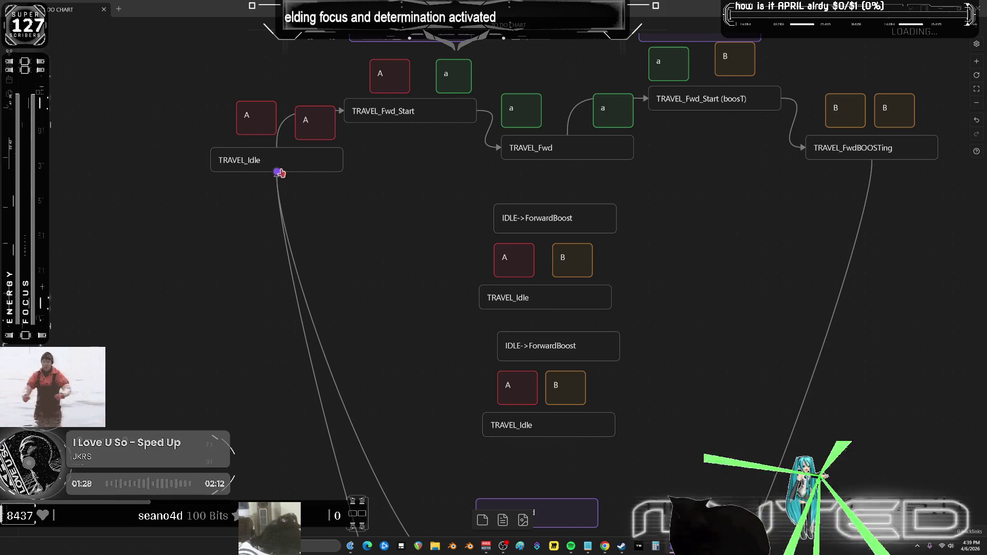
- Draw links from TRAVEL_Idle through IDLE->ForwardBoost to TRAVEL_FwdBOOSTing
mouse_move(342, 163)
mouse_down()
mouse_move(379, 188)
mouse_move(466, 210)
mouse_up()
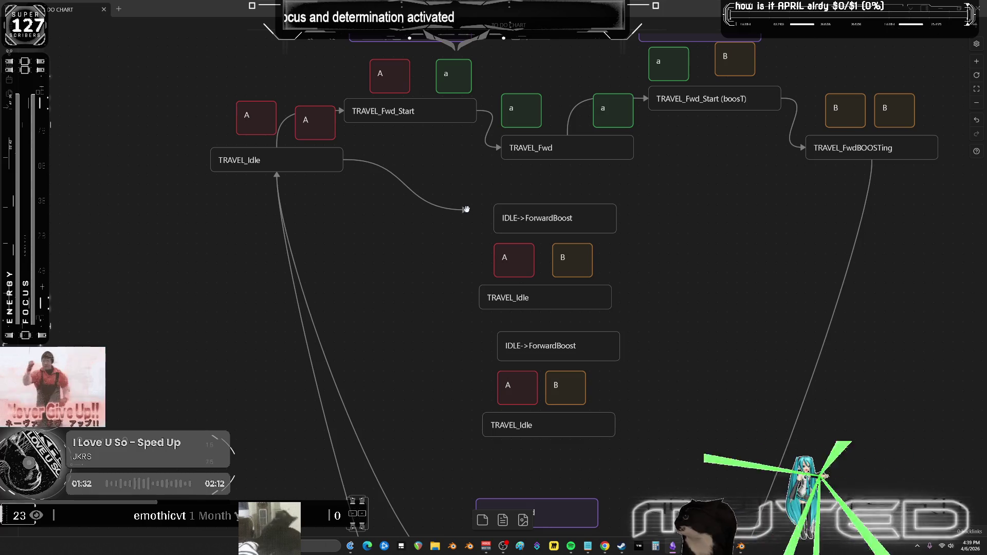
mouse_move(466, 210)
mouse_down()
mouse_move(452, 213)
mouse_move(492, 219)
mouse_up()
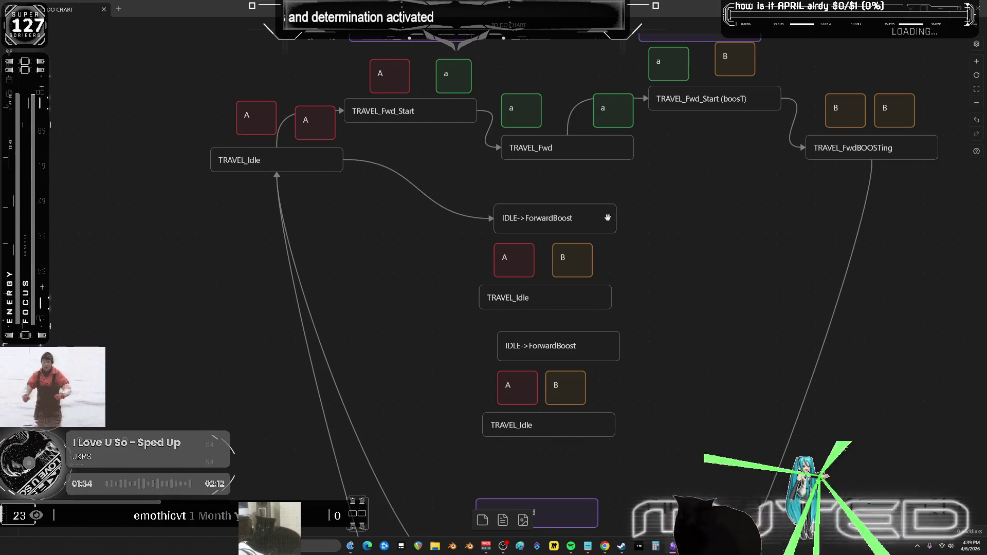
mouse_move(615, 221)
mouse_down()
mouse_move(828, 154)
mouse_move(610, 345)
mouse_move(618, 424)
mouse_up()
mouse_move(627, 226)
mouse_down()
mouse_move(615, 297)
mouse_move(625, 299)
mouse_move(649, 231)
mouse_up()
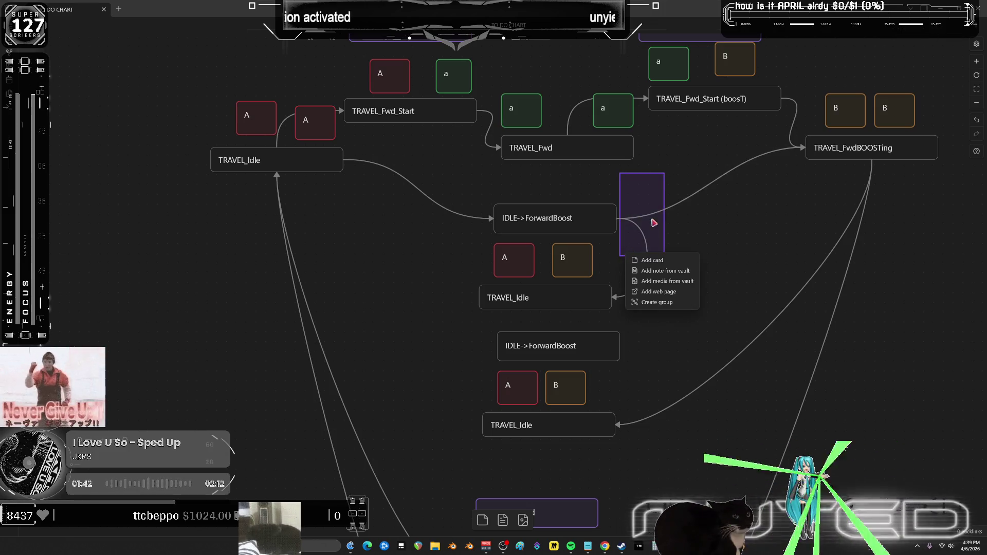
click(673, 185)
- Delete the IDLE->ForwardBoost links and link top TRAVEL_Idle to middle, bottom back to top
click(739, 176)
key(Delete)
click(646, 256)
key(Delete)
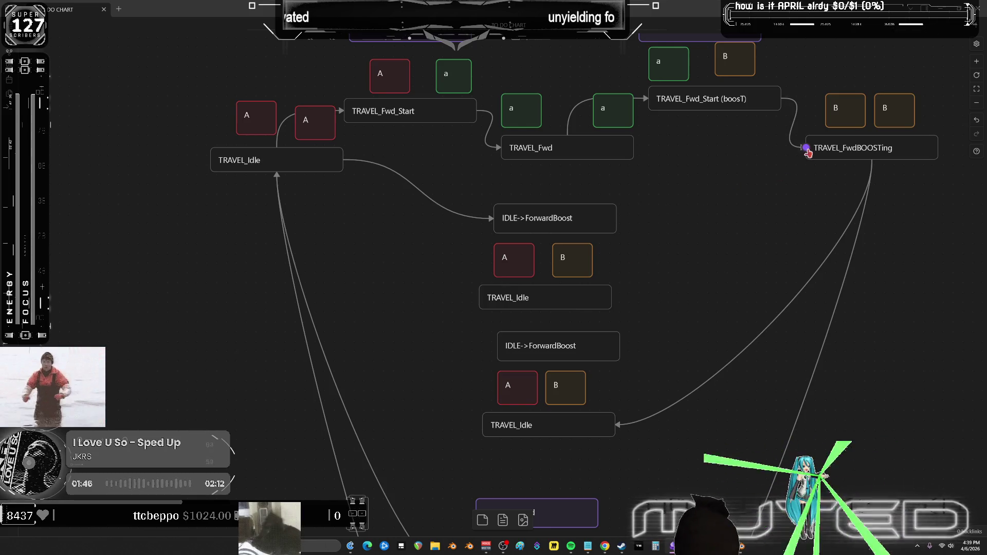
click(393, 174)
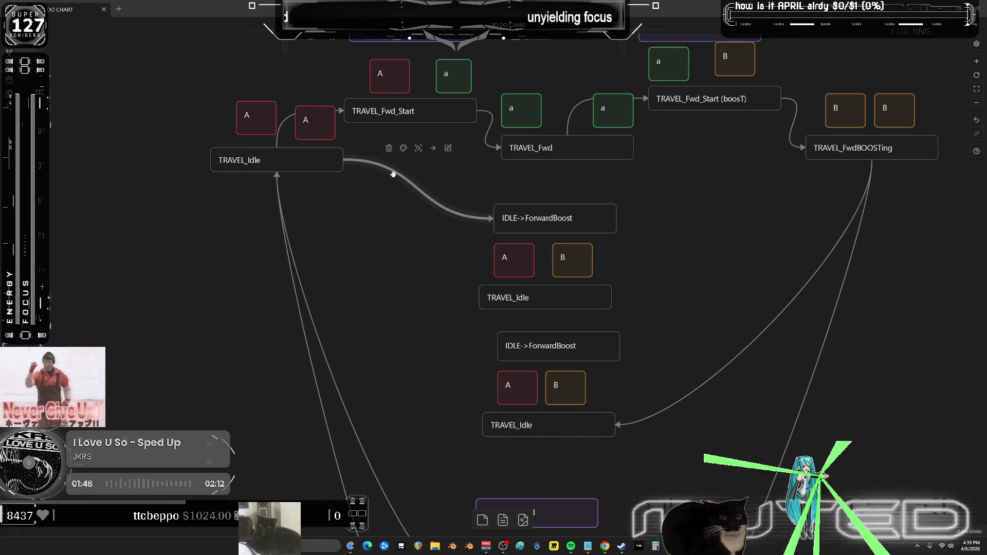
key(Delete)
mouse_move(343, 160)
mouse_down()
mouse_move(466, 299)
mouse_move(489, 298)
mouse_up()
drag(482, 425, 279, 173)
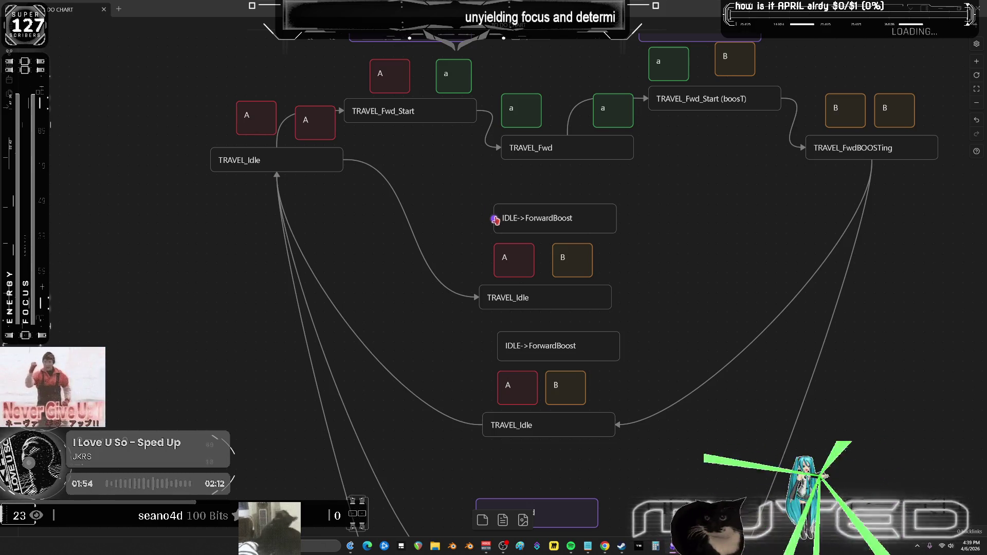
- Redraw the bottom TRAVEL_Idle's link back to the top TRAVEL_Idle
drag(653, 264, 662, 258)
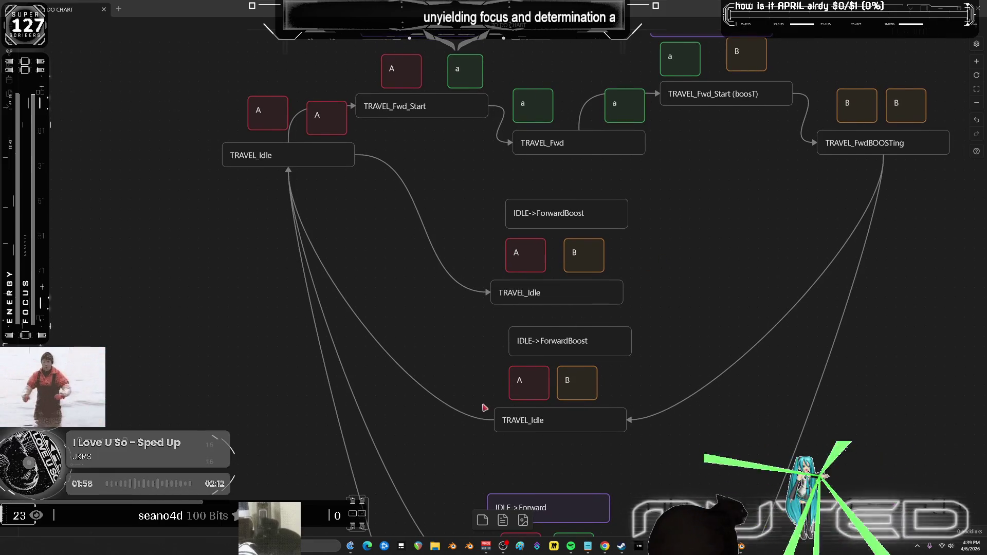
click(465, 415)
key(Delete)
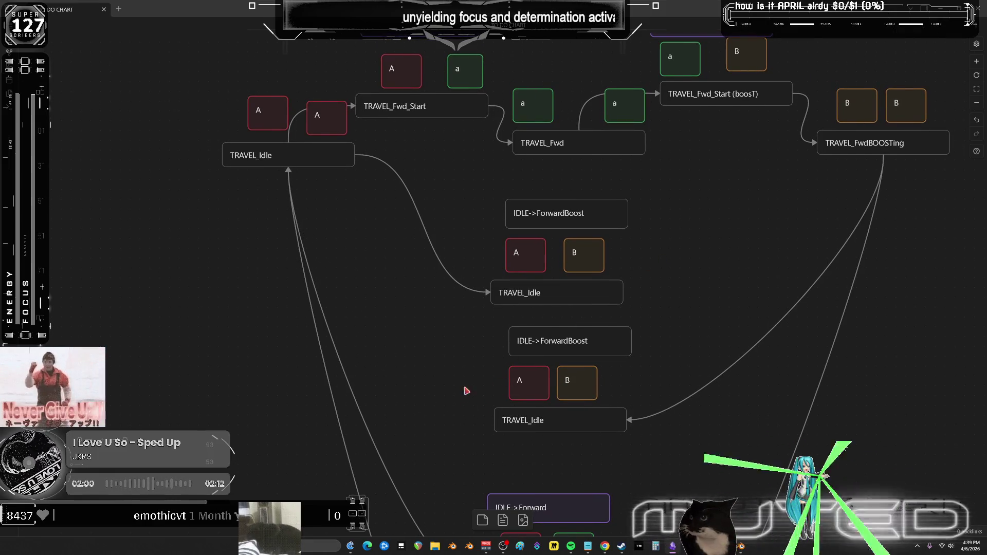
drag(522, 336, 533, 350)
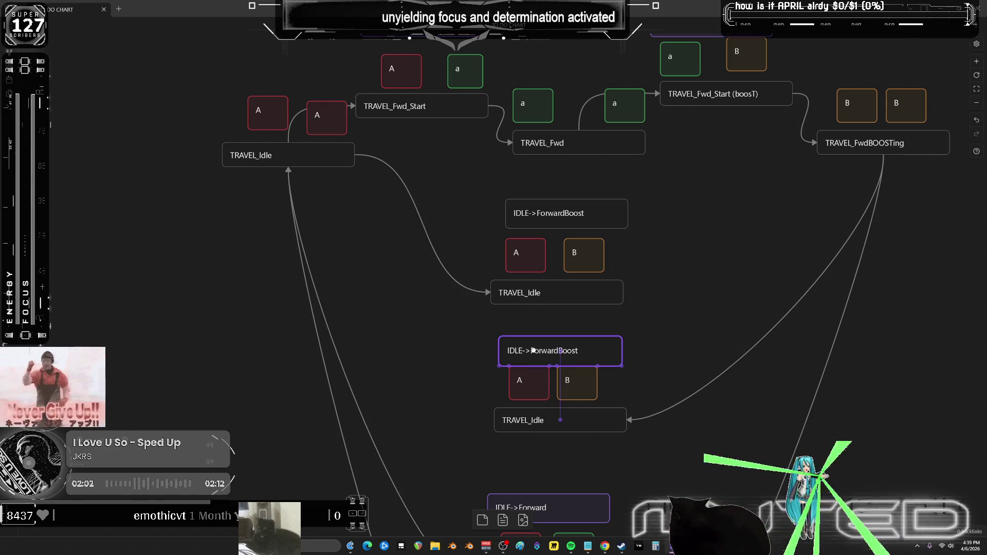
drag(495, 419, 305, 159)
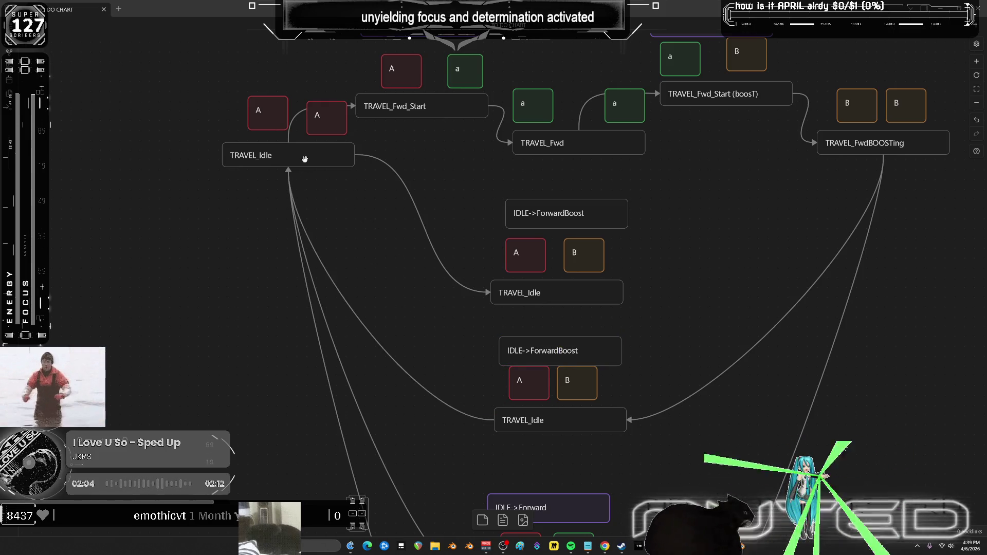
- Link the middle TRAVEL_Idle onward to TRAVEL_FwdBOOSTing
scroll(691, 226, up, 2)
drag(582, 341, 766, 201)
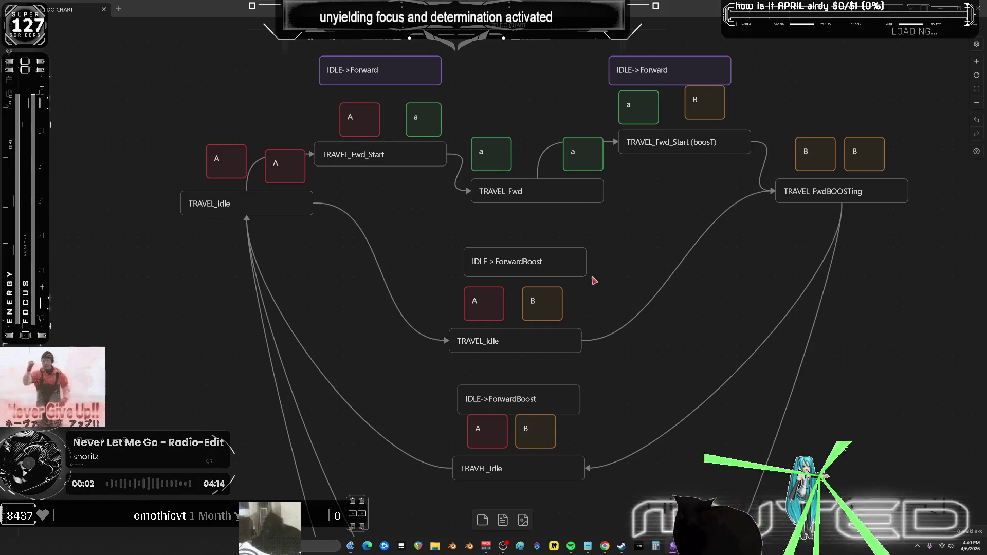
drag(548, 264, 537, 274)
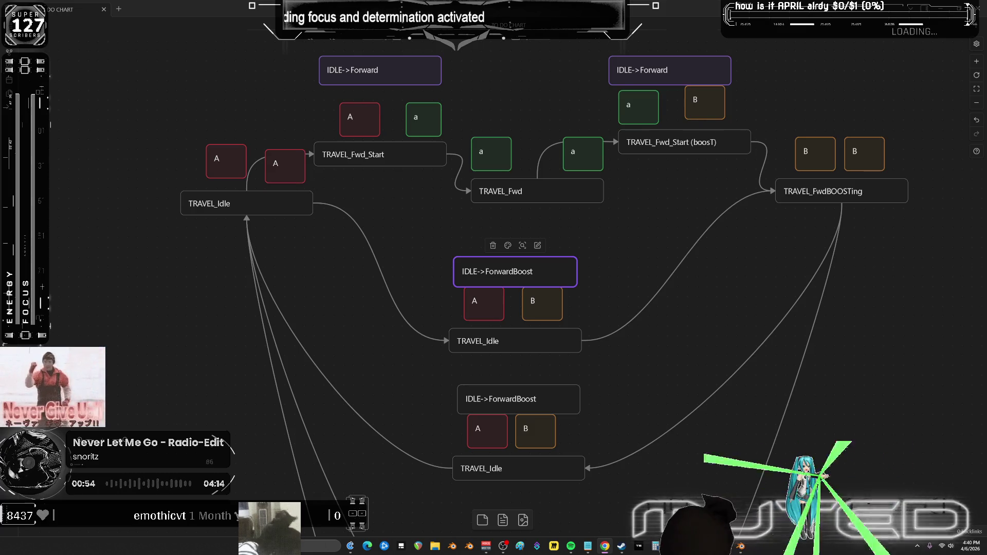
- Move the middle ForwardBoost group up and align the lower ForwardBoost group under it
click(613, 257)
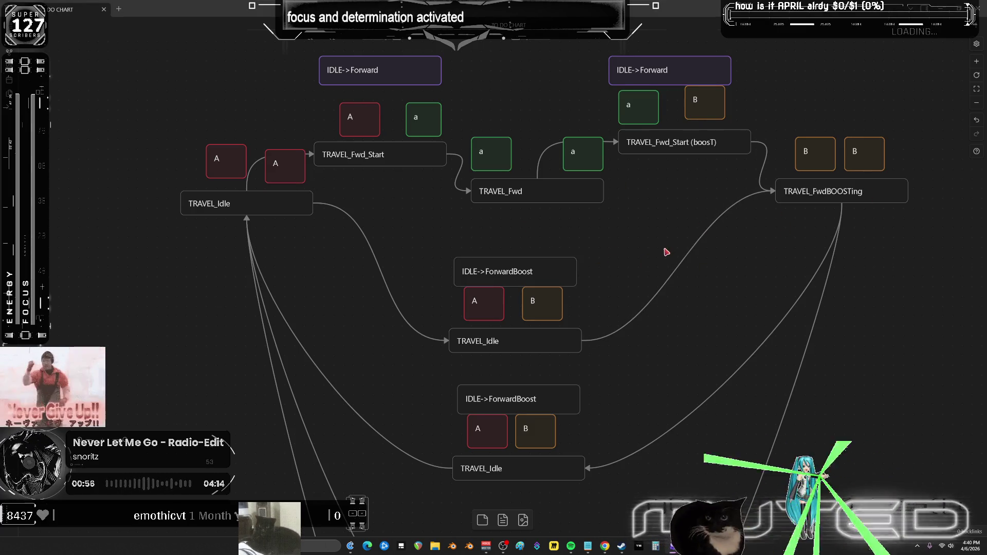
click(547, 344)
drag(542, 334, 471, 283)
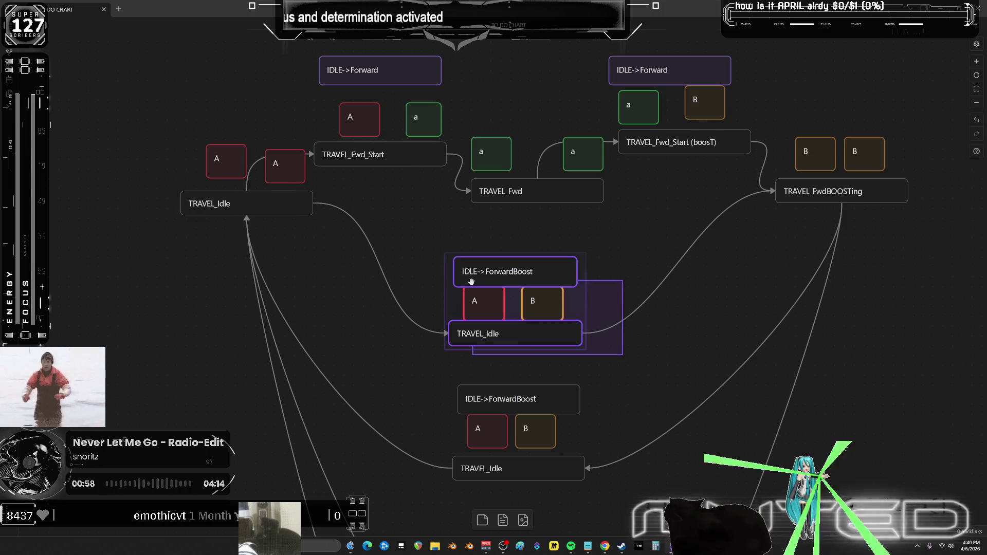
scroll(504, 291, down, 2)
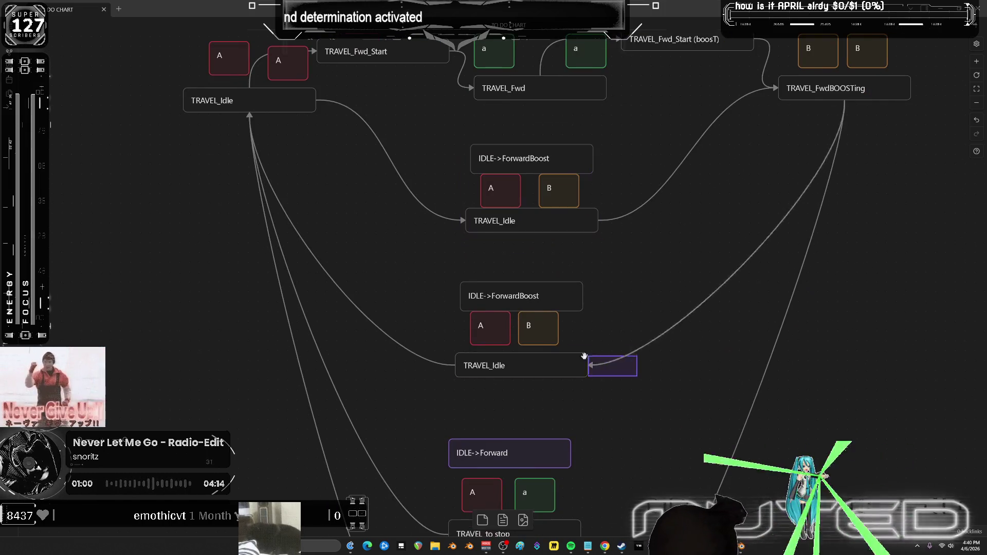
click(548, 364)
shift+click(535, 296)
drag(535, 296, 545, 287)
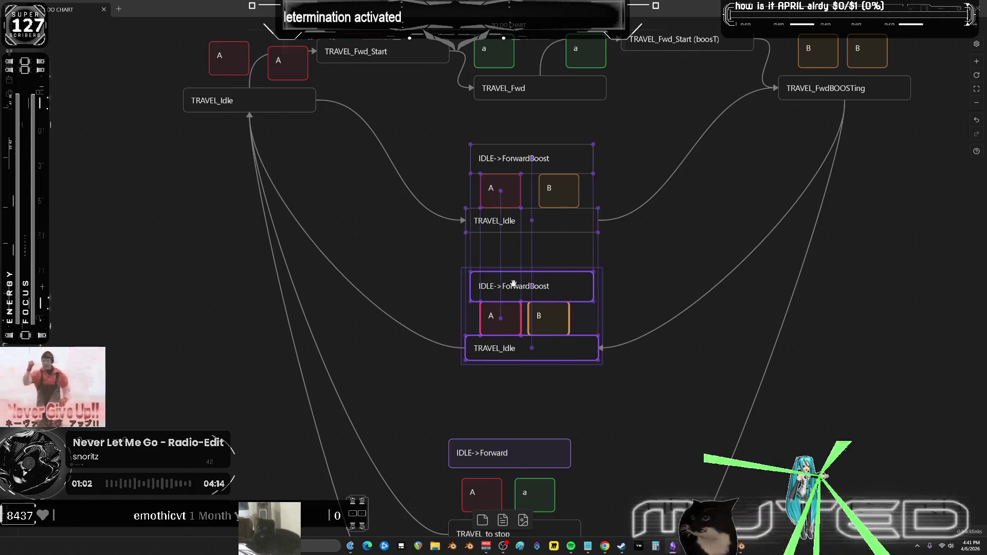
scroll(525, 347, down, 2)
drag(525, 347, 529, 358)
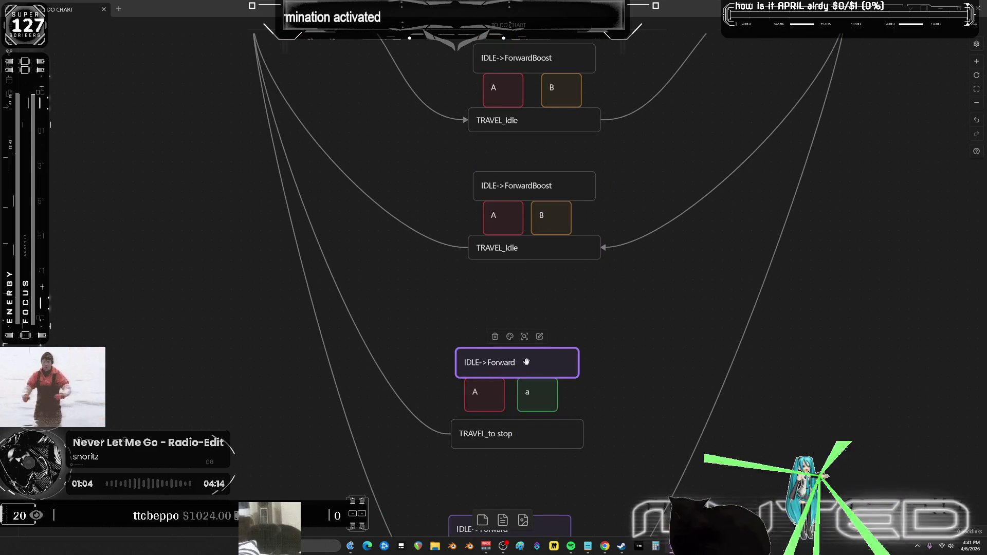
- Shift TRAVEL_to stop and its IDLE->Forward card up into the column
scroll(530, 358, down, 2)
click(538, 359)
shift+click(529, 280)
drag(530, 280, 551, 230)
scroll(556, 346, down, 2)
drag(556, 346, 555, 355)
- Align the lower Forward group with Boost to stop beneath TRAVEL_to stop
drag(619, 403, 466, 334)
drag(534, 337, 545, 345)
drag(631, 308, 459, 456)
drag(595, 360, 607, 247)
scroll(633, 216, up, 4)
scroll(650, 242, down, 3)
scroll(650, 242, up, 3)
ctrl+scroll(653, 252, down, 3)
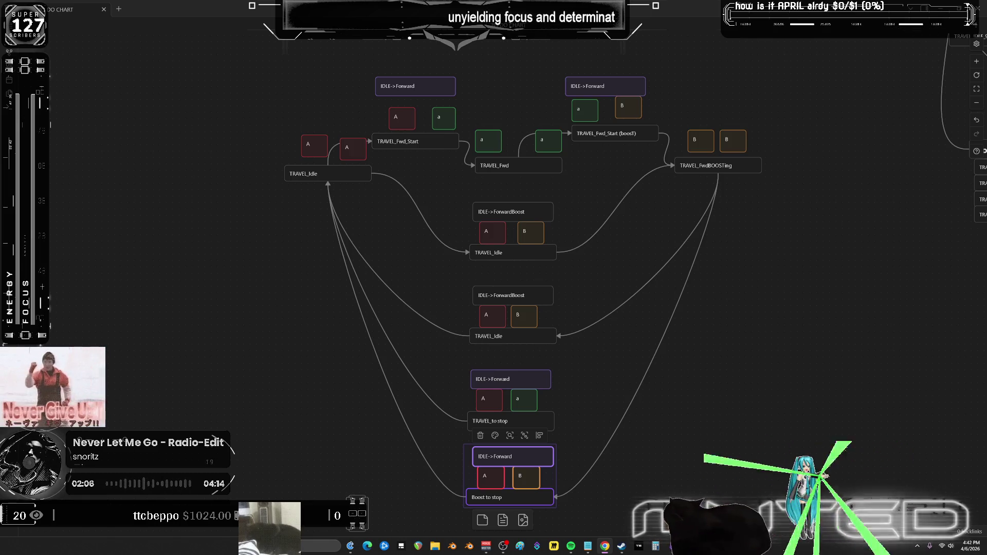
scroll(710, 211, down, 3)
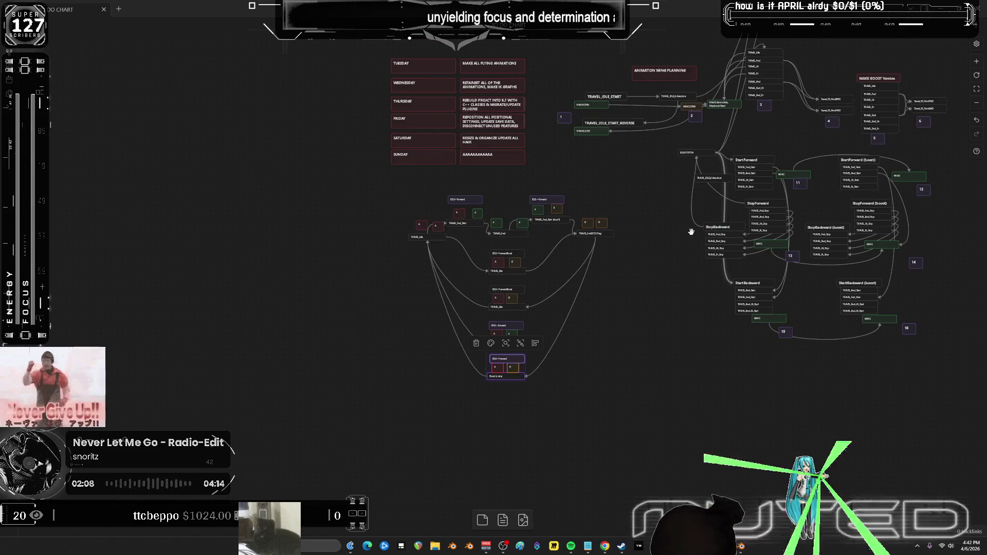
- Colour the brain flowchart's 'other peoples brains, community' group purple instead of green
scroll(668, 178, down, 5)
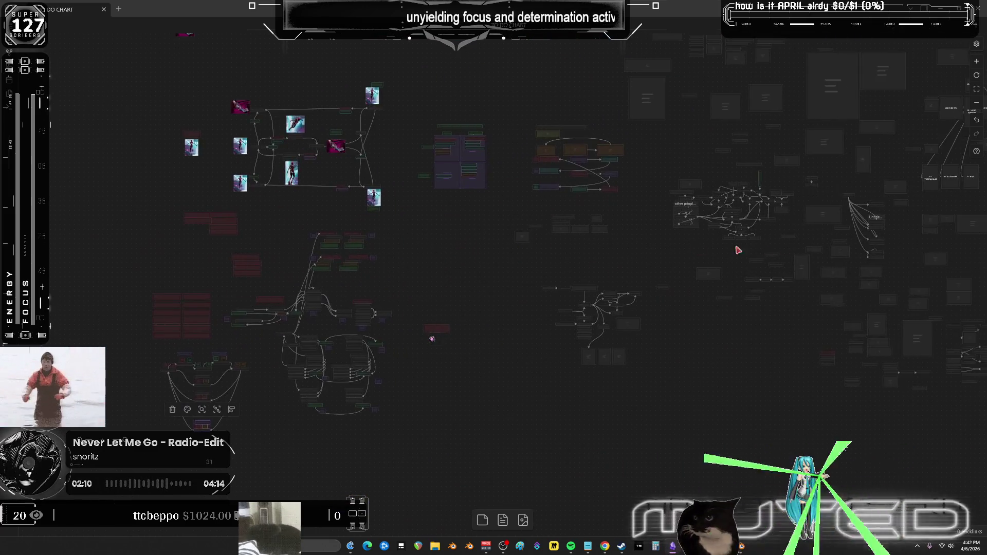
mouse_move(487, 269)
mouse_down()
mouse_move(242, 223)
mouse_move(642, 280)
mouse_move(633, 339)
mouse_up()
scroll(632, 339, up, 10)
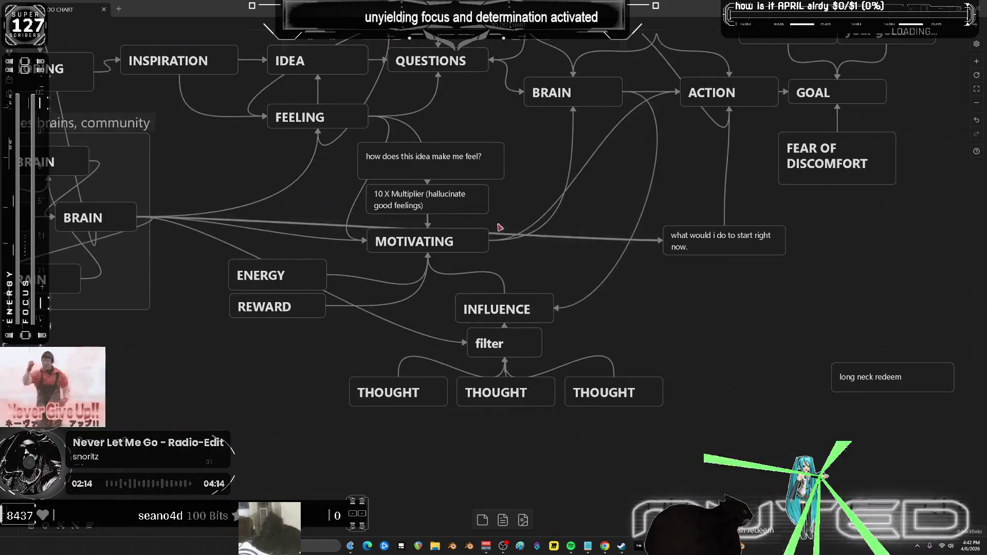
scroll(595, 315, down, 3)
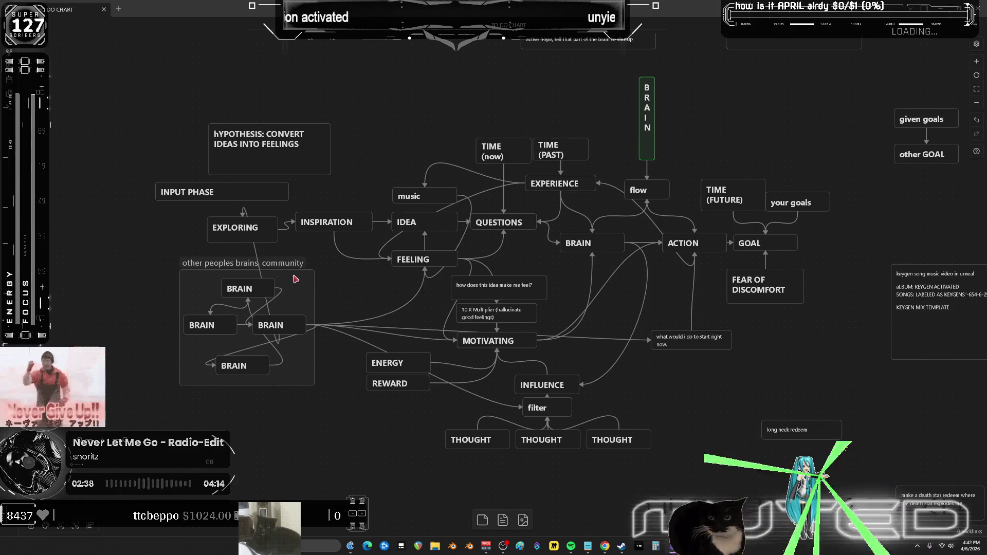
click(279, 262)
click(225, 250)
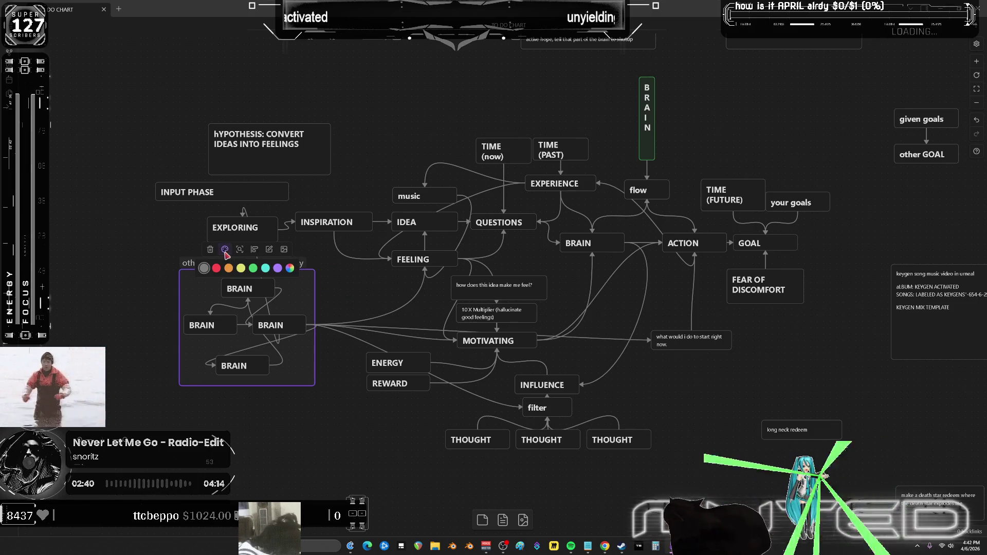
click(253, 268)
click(225, 250)
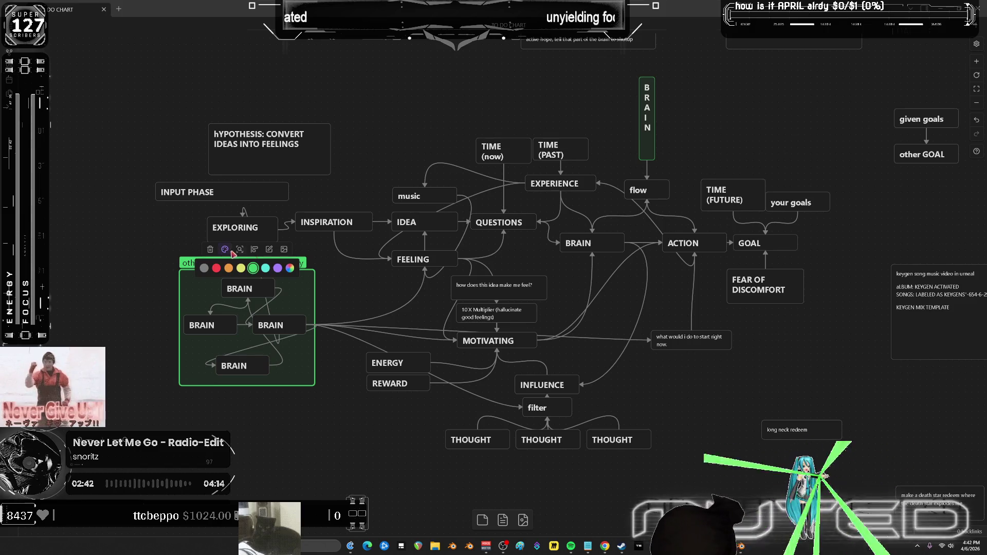
click(278, 268)
click(128, 288)
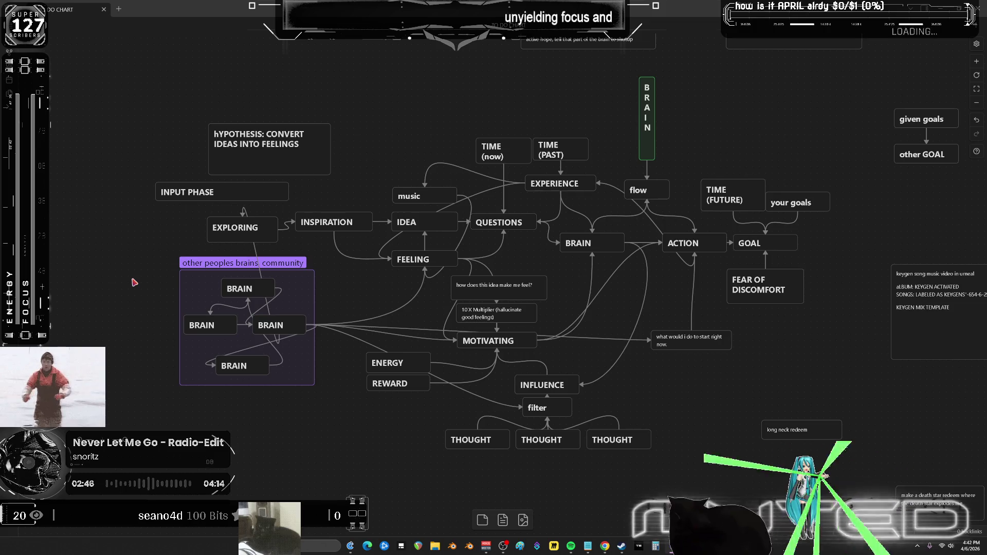
ctrl+scroll(389, 307, down, 3)
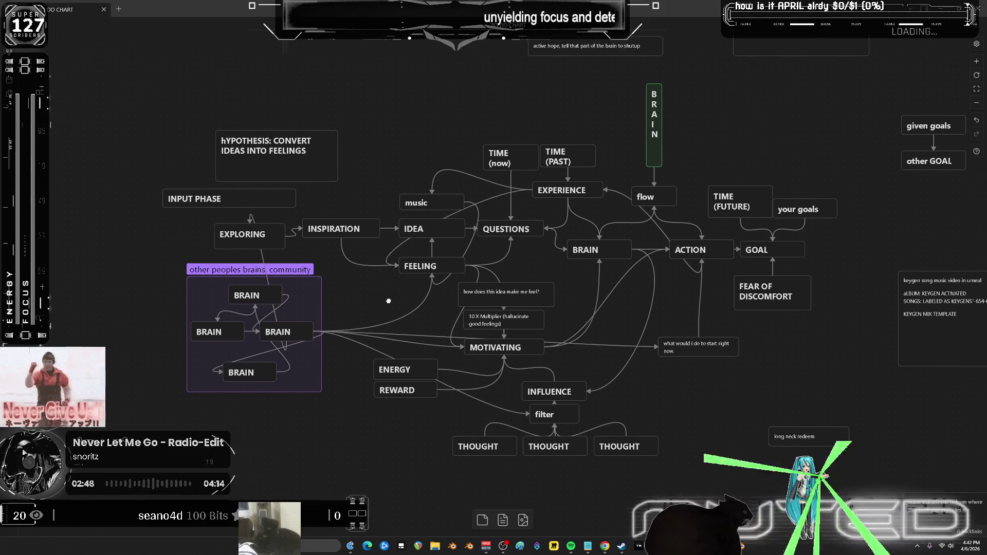
- Pan across the canvas reviewing the EXPLORING, INSPIRATION, IDEA, FEELING and QUESTIONS nodes
scroll(389, 307, left, 15)
scroll(348, 236, down, 5)
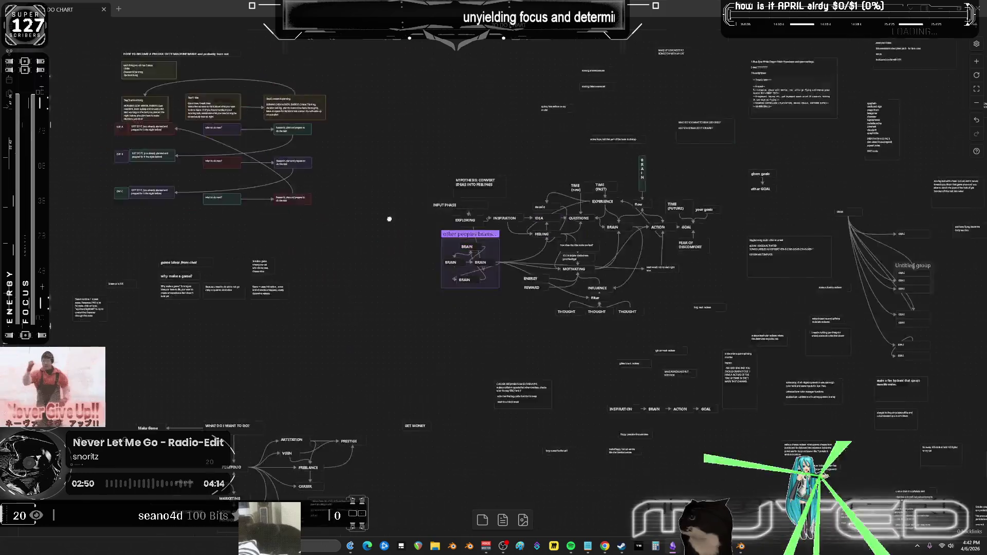
ctrl+scroll(456, 128, up, 10)
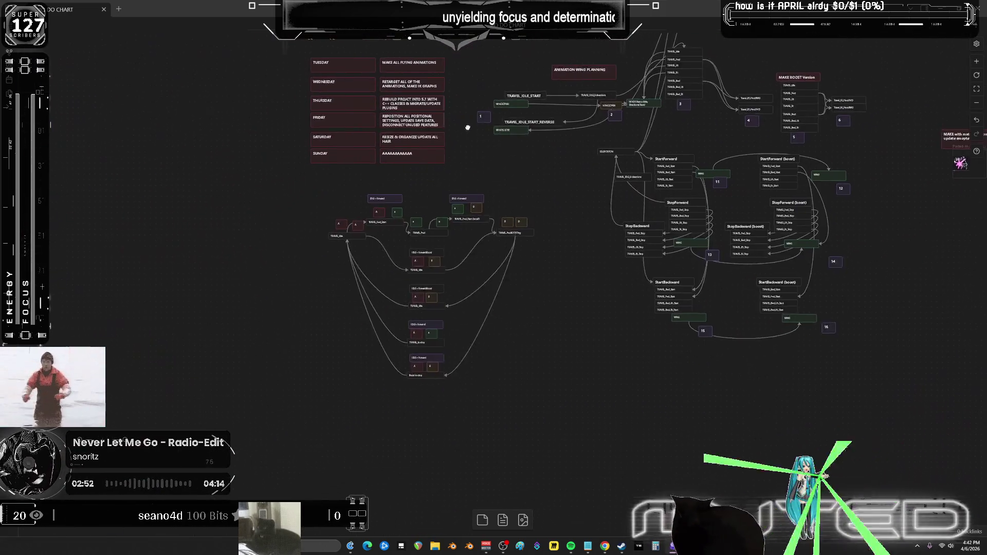
ctrl+scroll(488, 232, up, 4)
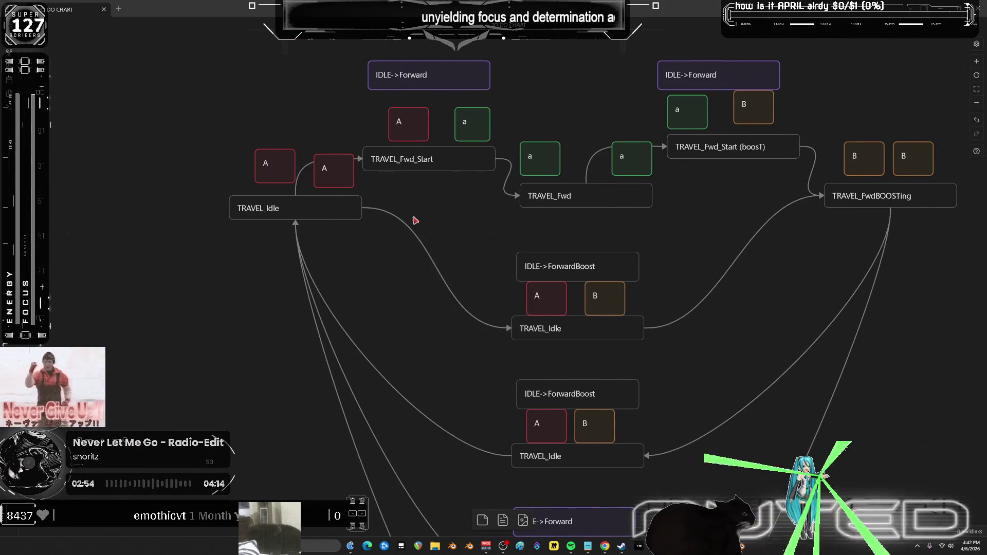
ctrl+scroll(415, 220, down, 5)
scroll(523, 212, right, 15)
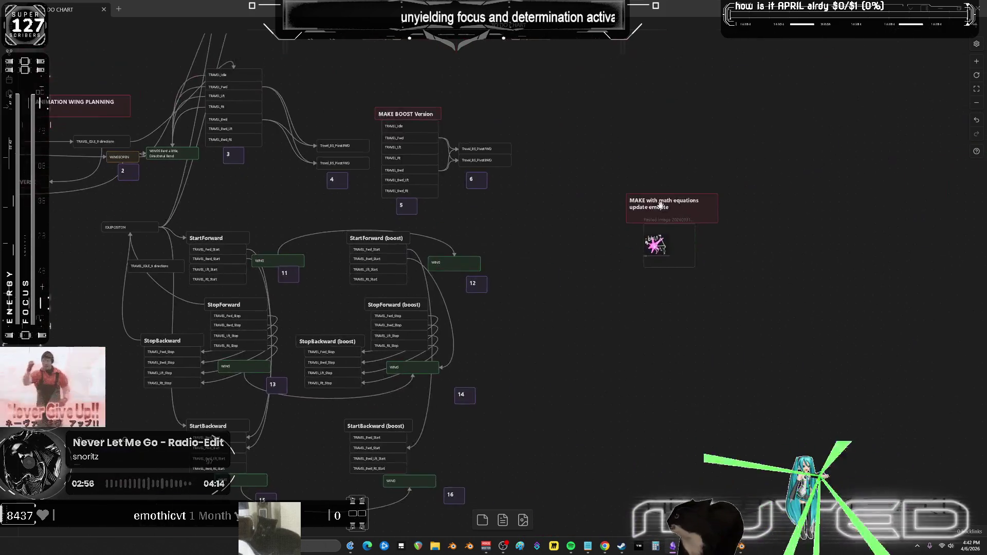
scroll(522, 212, right, 20)
scroll(566, 247, up, 10)
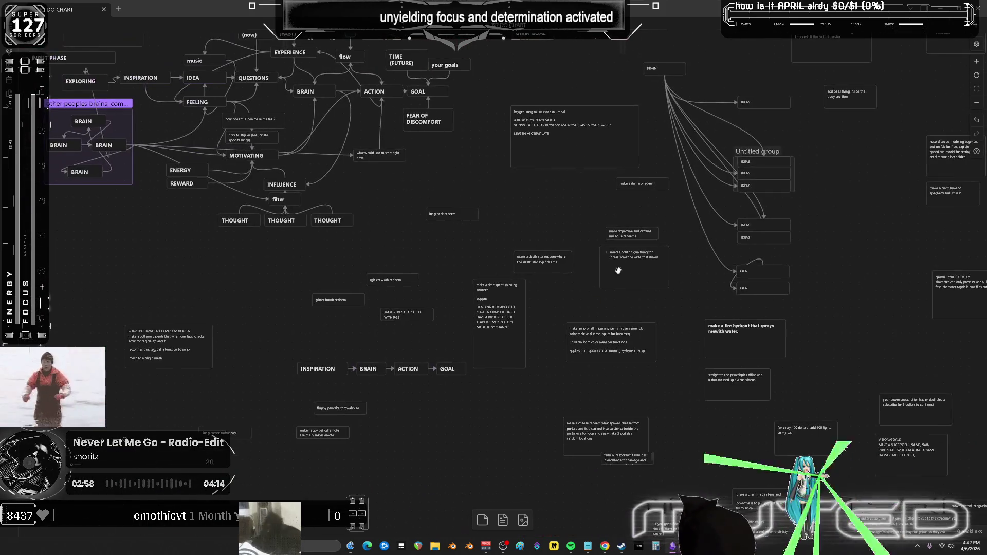
ctrl+scroll(583, 260, up, 5)
ctrl+scroll(597, 249, down, 5)
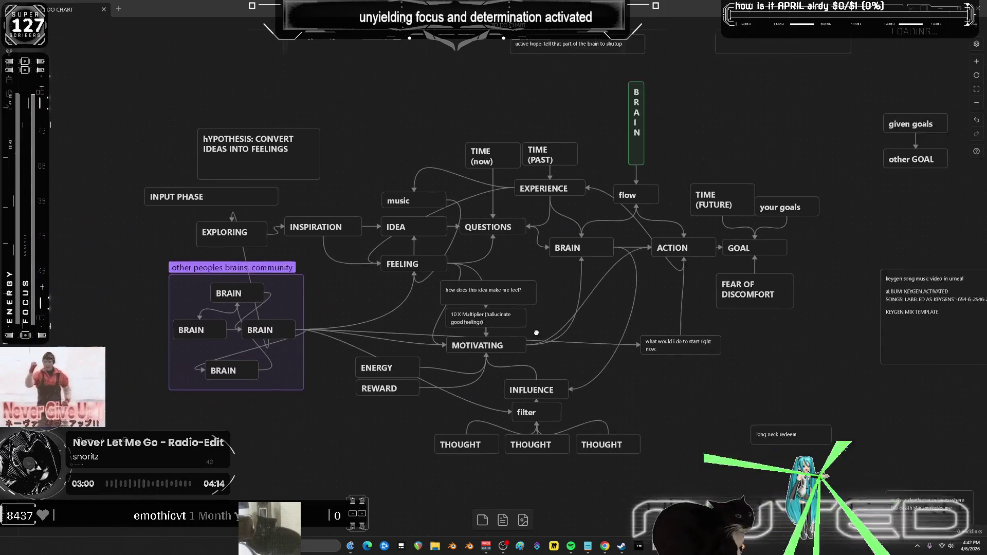
ctrl+scroll(509, 347, up, 4)
scroll(510, 347, left, 2)
scroll(509, 347, down, 1)
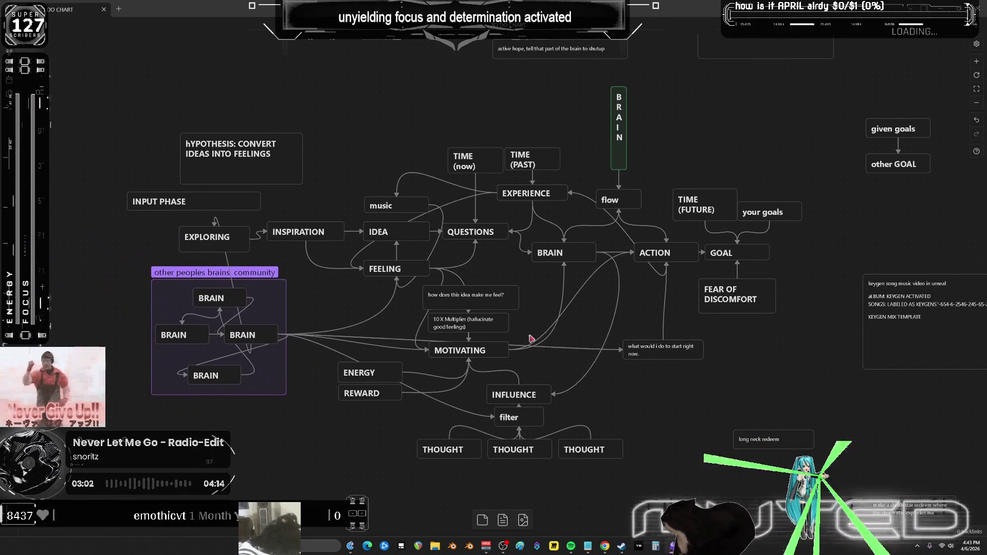
ctrl+scroll(311, 280, up, 6)
scroll(442, 242, left, 4)
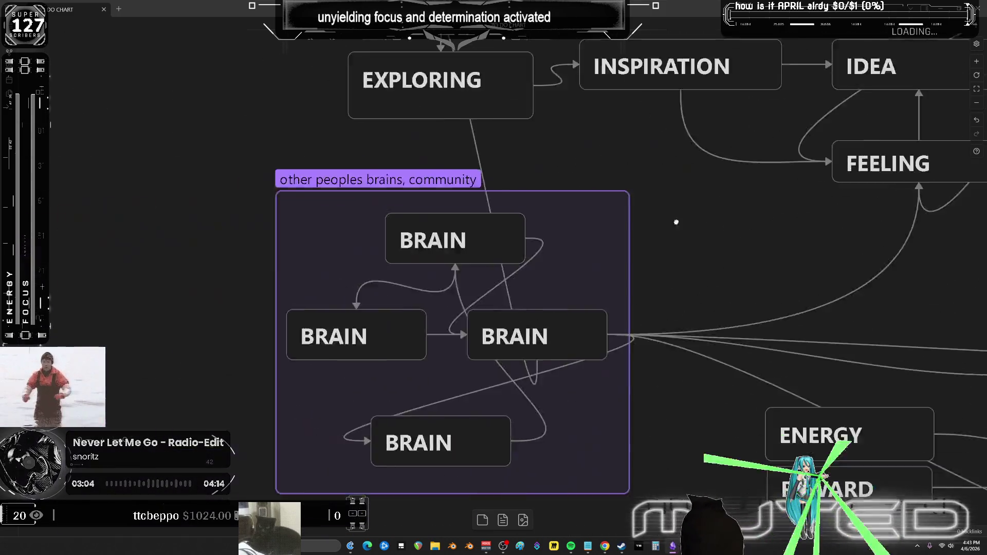
ctrl+scroll(515, 213, up, 2)
mouse_move(530, 207)
middle_down()
mouse_move(502, 359)
mouse_move(488, 367)
middle_up()
click(457, 218)
click(787, 190)
middle_drag(792, 177, 434, 164)
click(576, 203)
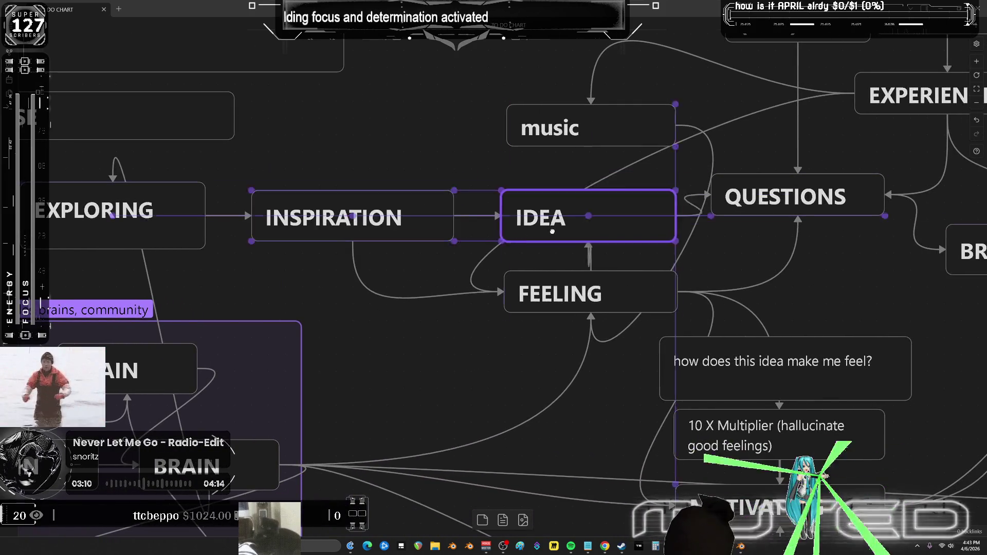
click(570, 303)
middle_drag(695, 268, 476, 241)
click(576, 185)
- Nudge the 10 X Multiplier and MOTIVATING nodes, and shift ENERGY and REWARD slightly left
scroll(595, 207, down, 1)
click(599, 244)
scroll(650, 171, down, 3)
scroll(649, 170, down, 1)
click(551, 168)
drag(552, 168, 557, 156)
drag(586, 239, 591, 244)
mouse_move(363, 419)
mouse_down()
mouse_move(349, 292)
mouse_move(335, 294)
mouse_up()
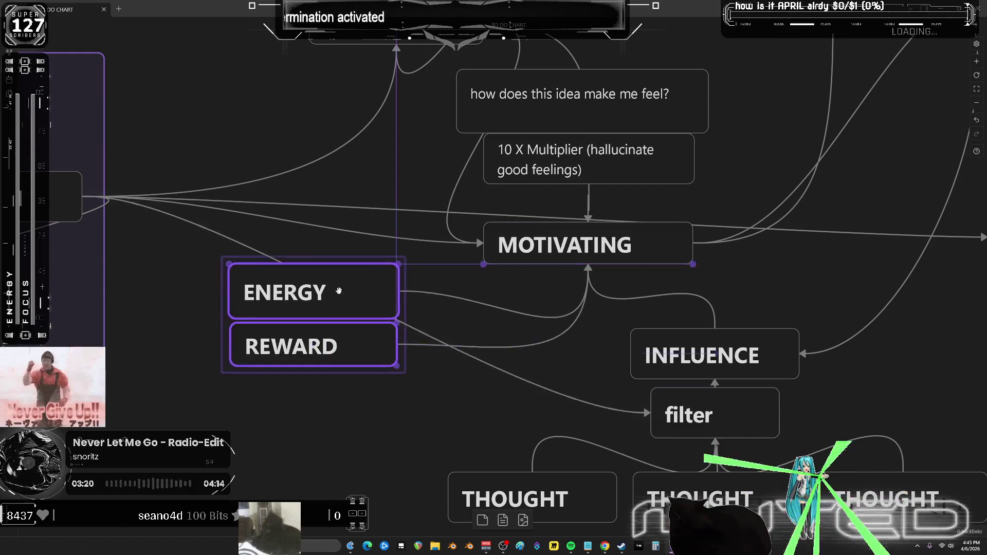
scroll(612, 315, down, 4)
scroll(578, 159, right, 3)
- Check INFLUENCE, MOTIVATING and ACTION, then move the start-right-now question node up-left
mouse_move(777, 355)
mouse_down()
mouse_move(442, 280)
mouse_move(452, 255)
mouse_up()
click(650, 185)
click(592, 172)
scroll(566, 206, up, 5)
click(461, 254)
scroll(504, 319, up, 5)
scroll(504, 320, right, 6)
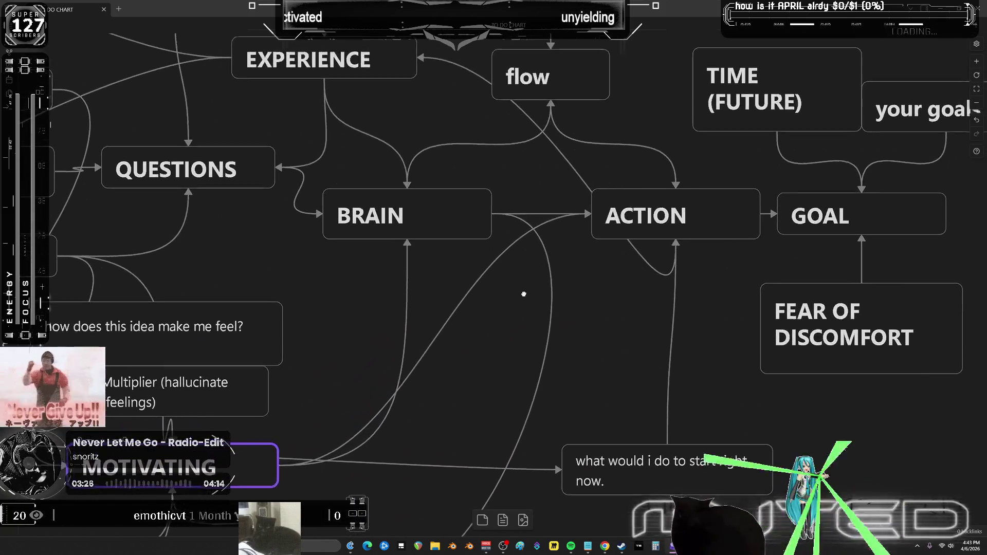
scroll(525, 293, down, 2)
scroll(526, 293, left, 1)
scroll(562, 201, up, 2)
scroll(562, 200, right, 4)
click(570, 189)
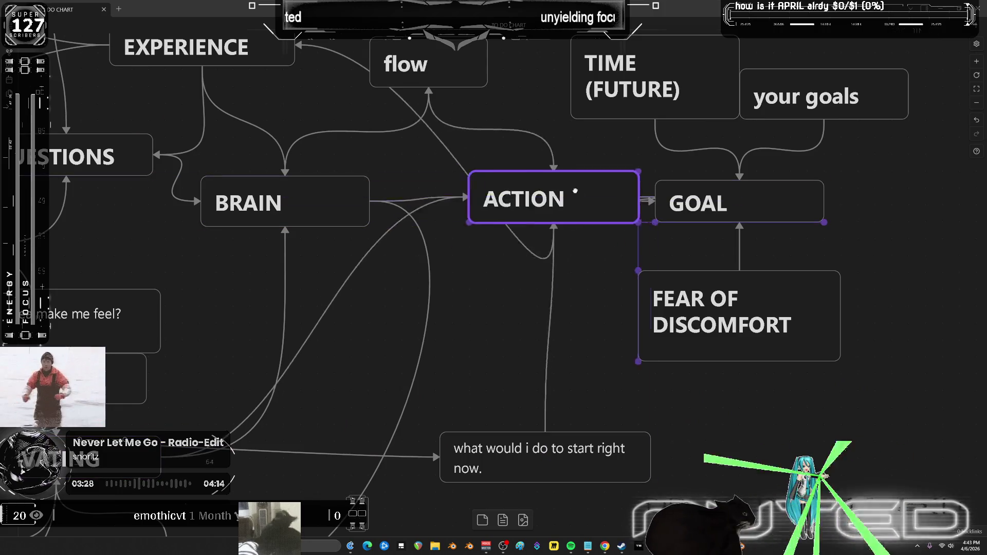
scroll(538, 352, down, 4)
click(553, 275)
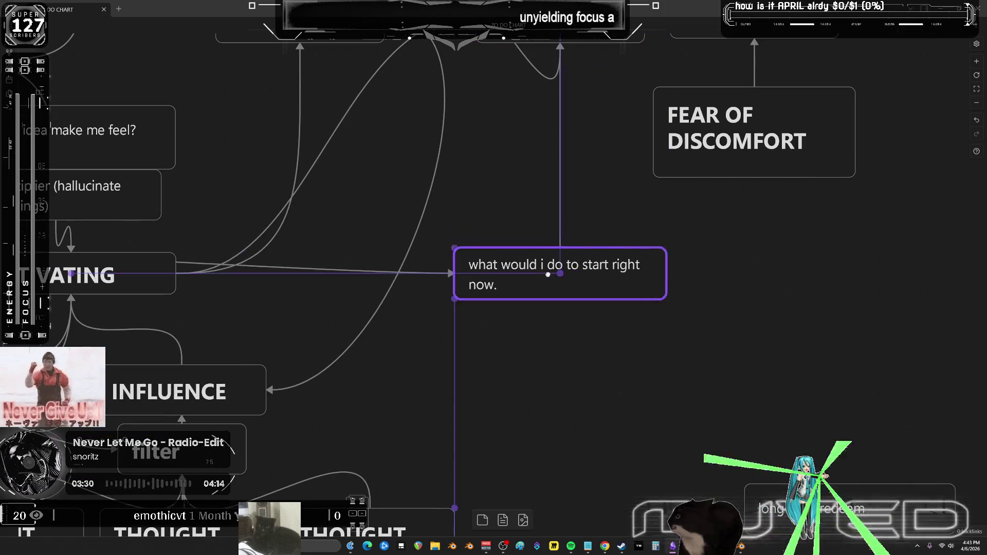
drag(553, 275, 540, 253)
- Review the MOTIVATING, ACTION, GOAL, TIME (now), QUESTIONS and IDEA nodes around the chart
mouse_move(591, 170)
middle_down()
mouse_move(592, 312)
mouse_move(784, 229)
middle_up()
click(323, 332)
mouse_move(255, 349)
middle_down()
mouse_move(510, 210)
mouse_move(145, 246)
middle_up()
click(638, 216)
middle_drag(638, 216, 483, 483)
click(512, 232)
click(712, 237)
mouse_move(712, 237)
middle_down()
mouse_move(641, 214)
mouse_move(586, 212)
mouse_move(588, 196)
mouse_move(549, 233)
mouse_move(789, 375)
middle_up()
mouse_move(602, 240)
middle_down()
mouse_move(584, 276)
mouse_move(629, 298)
mouse_move(917, 322)
middle_up()
click(469, 255)
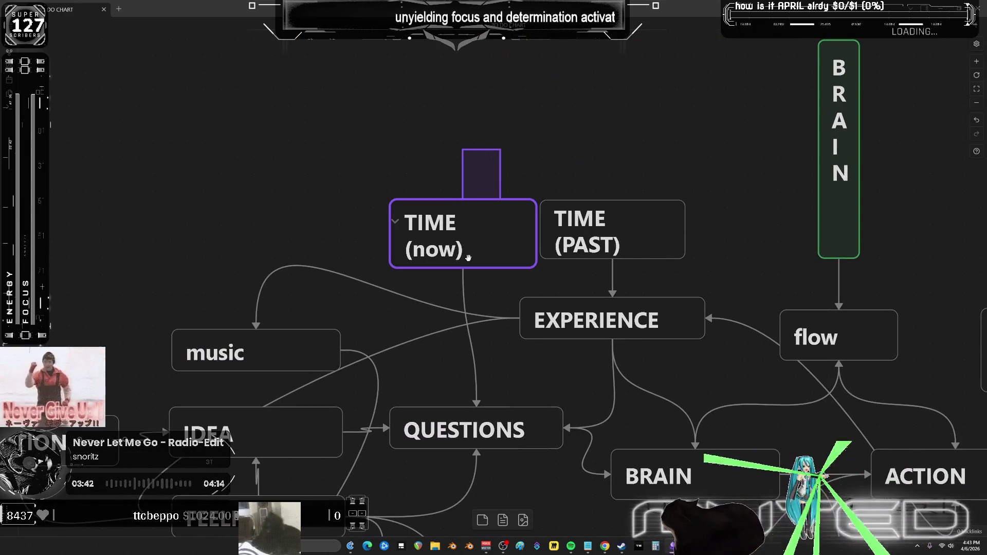
click(625, 234)
click(653, 318)
middle_drag(644, 315, 592, 82)
click(454, 215)
mouse_move(393, 243)
middle_down()
mouse_move(623, 238)
mouse_move(753, 334)
middle_up()
click(464, 185)
- Move the music node lower and to the right
click(577, 221)
mouse_move(577, 220)
mouse_down()
mouse_move(535, 185)
mouse_move(588, 197)
mouse_move(525, 205)
mouse_move(600, 161)
mouse_move(541, 175)
mouse_move(579, 211)
mouse_up()
middle_drag(291, 149, 737, 250)
- Nudge the INPUT PHASE card right and down, then bring up the Spotify music player
scroll(570, 191, up, 3)
scroll(569, 191, down, 2)
drag(650, 357, 609, 102)
scroll(609, 102, down, 5)
drag(429, 97, 468, 103)
scroll(566, 118, down, 2)
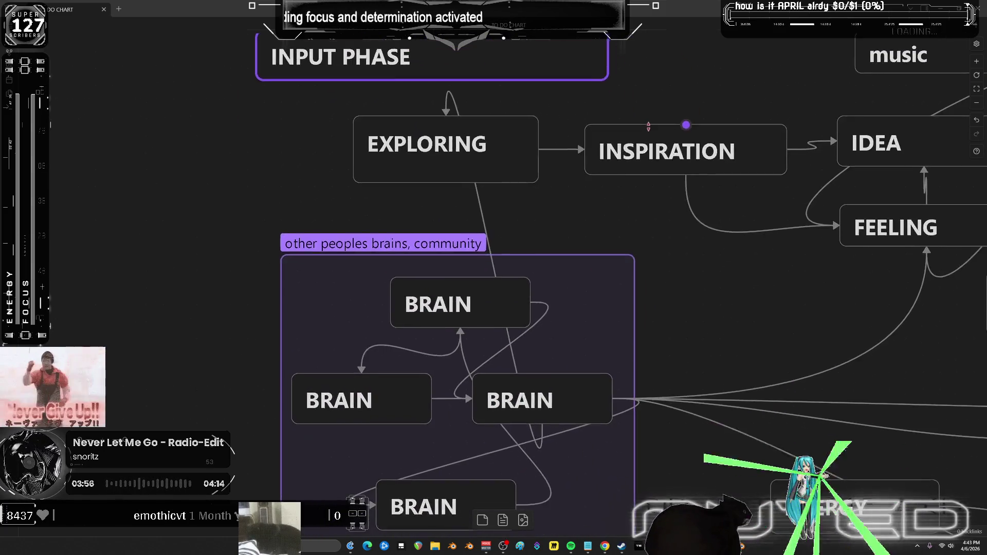
scroll(648, 297, down, 5)
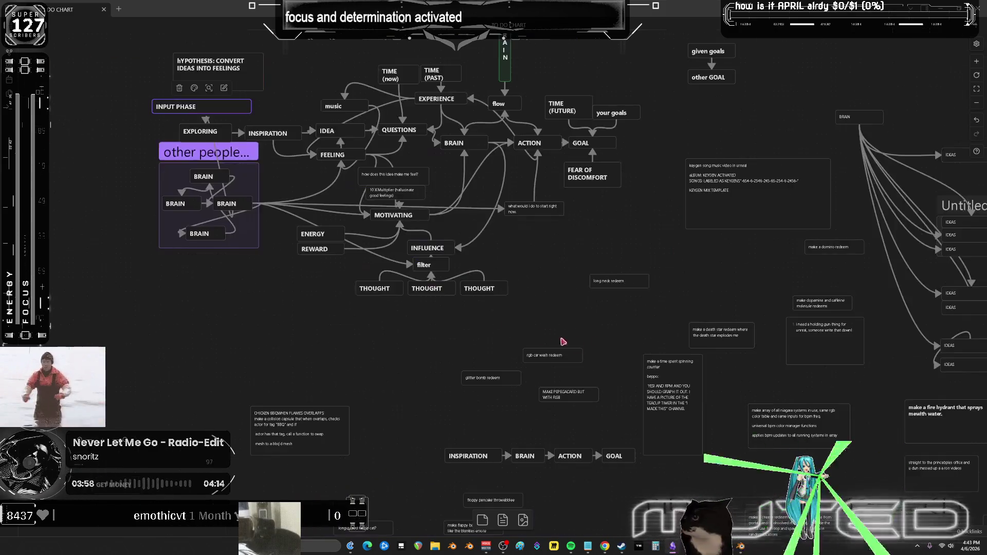
scroll(373, 285, down, 5)
scroll(819, 256, up, 5)
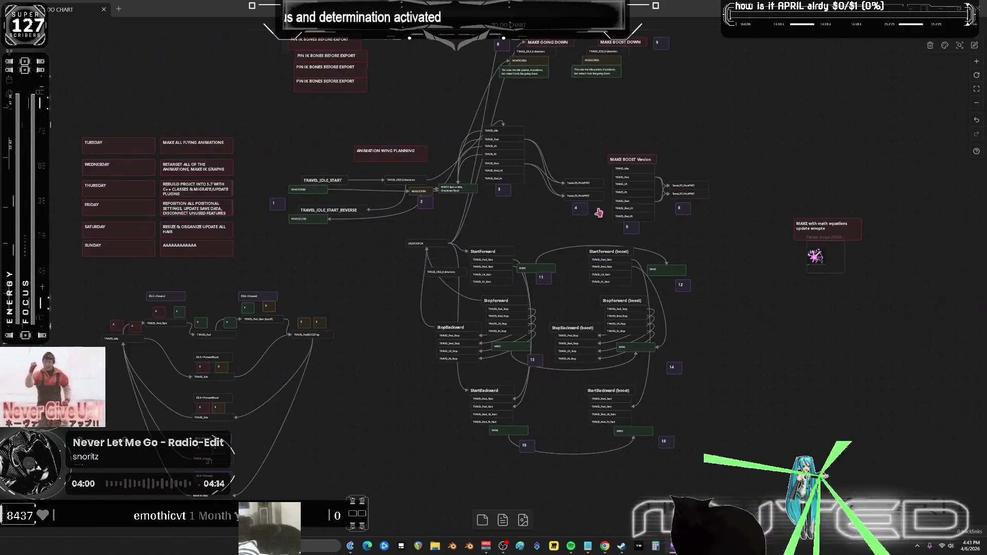
scroll(569, 236, up, 5)
scroll(492, 236, down, 3)
scroll(555, 243, up, 1)
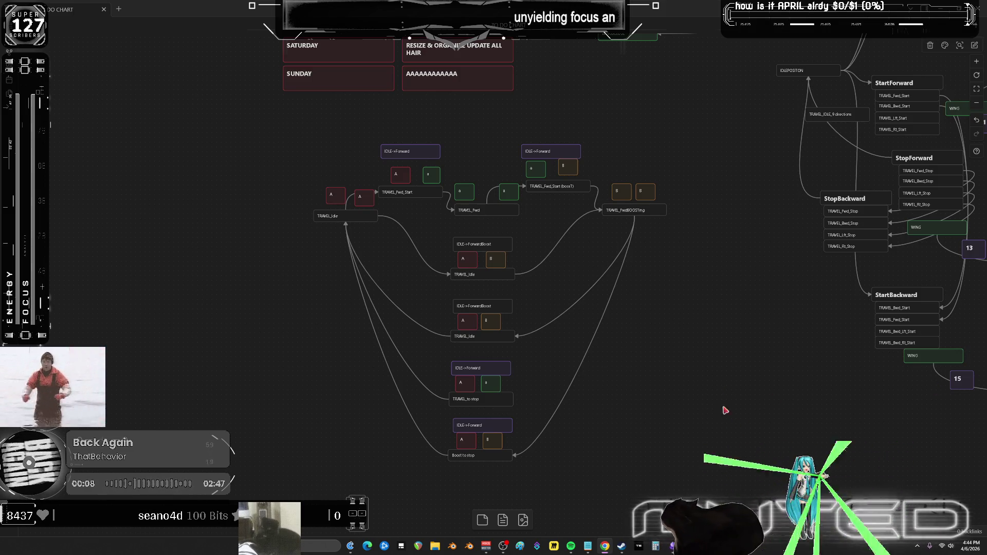
click(571, 546)
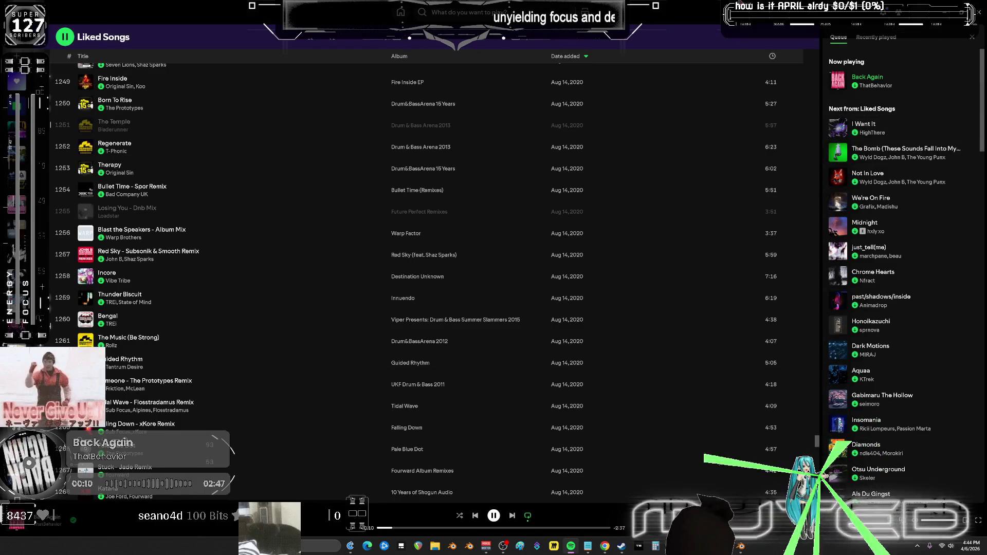
- Scroll the Spotify queue and play the track Agareth
scroll(905, 231, down, 6)
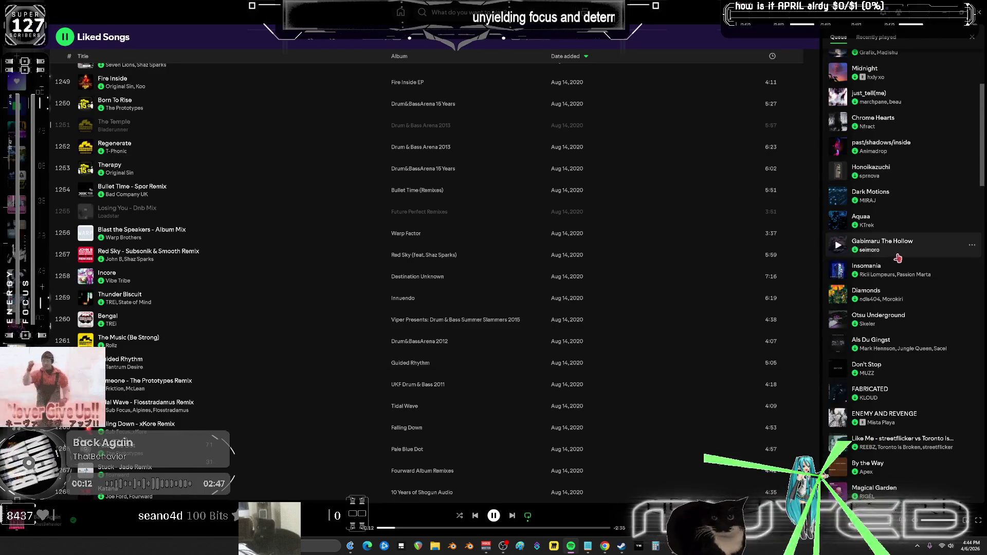
scroll(907, 246, up, 6)
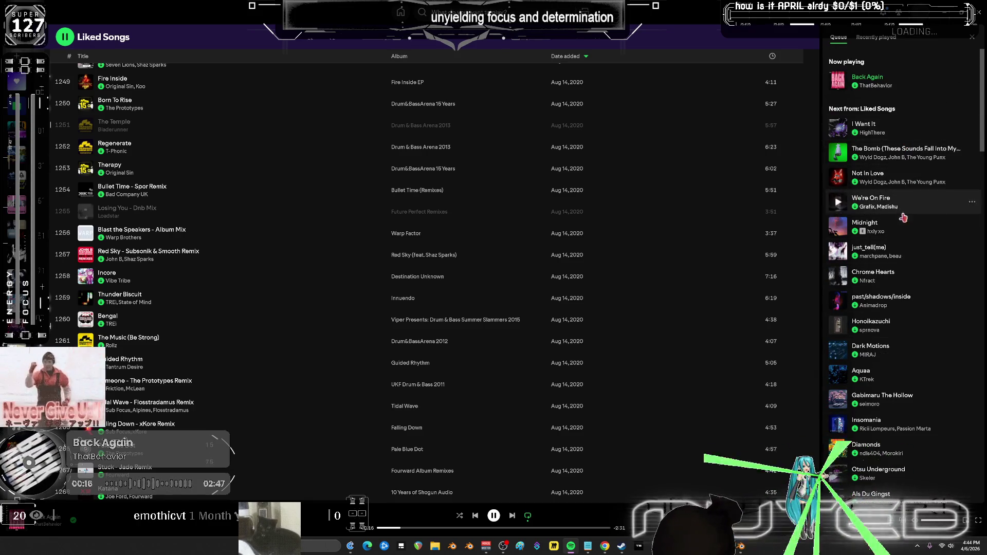
scroll(914, 299, down, 6)
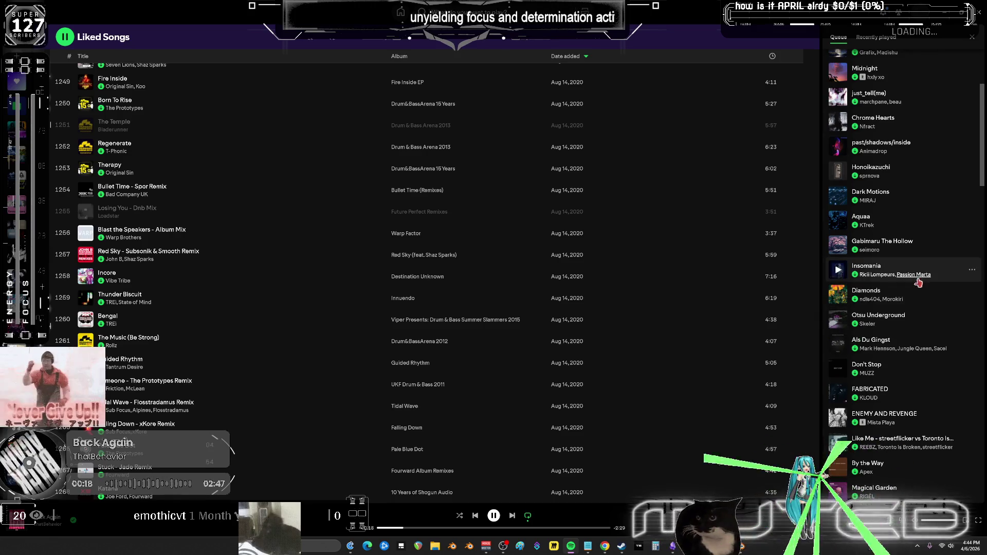
scroll(914, 280, down, 2)
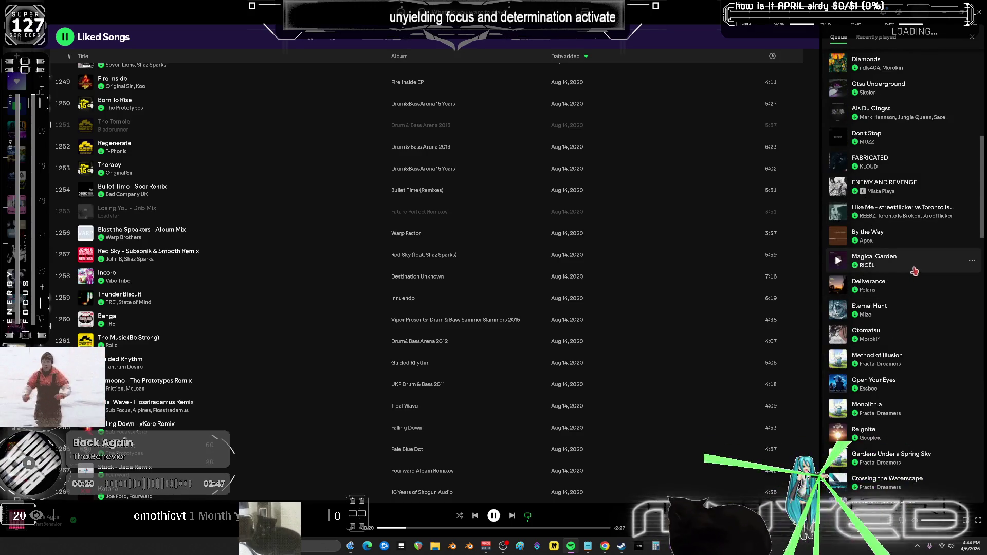
scroll(898, 261, down, 2)
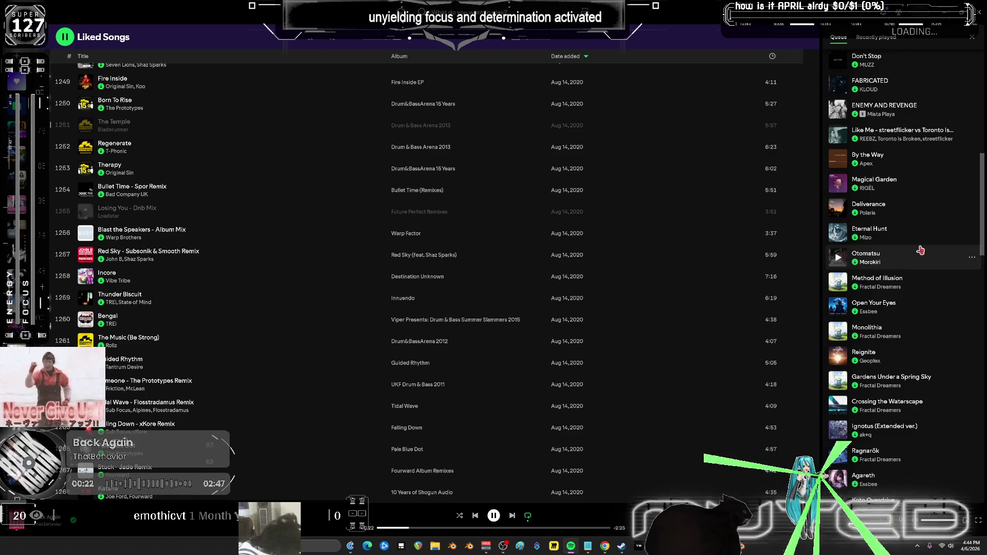
scroll(920, 268, down, 5)
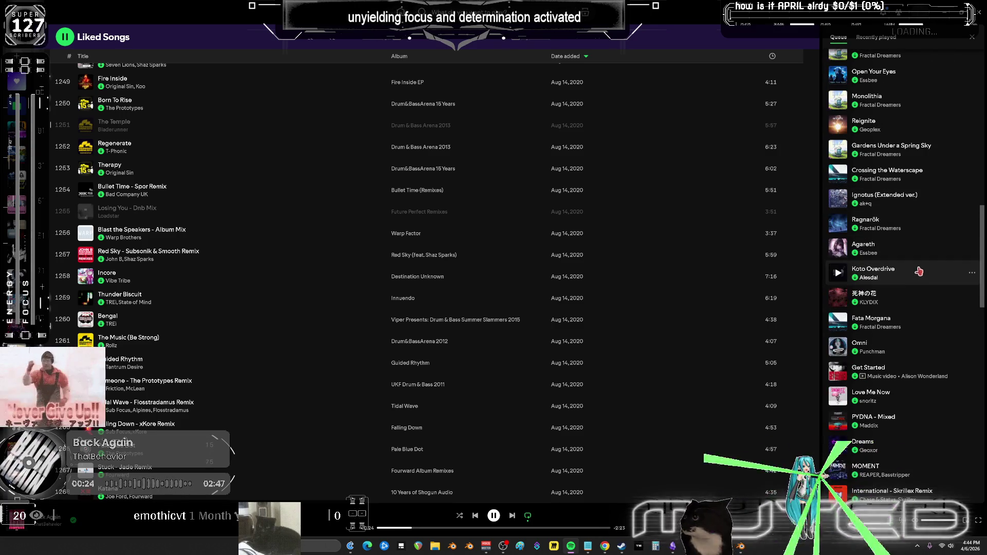
scroll(915, 265, down, 2)
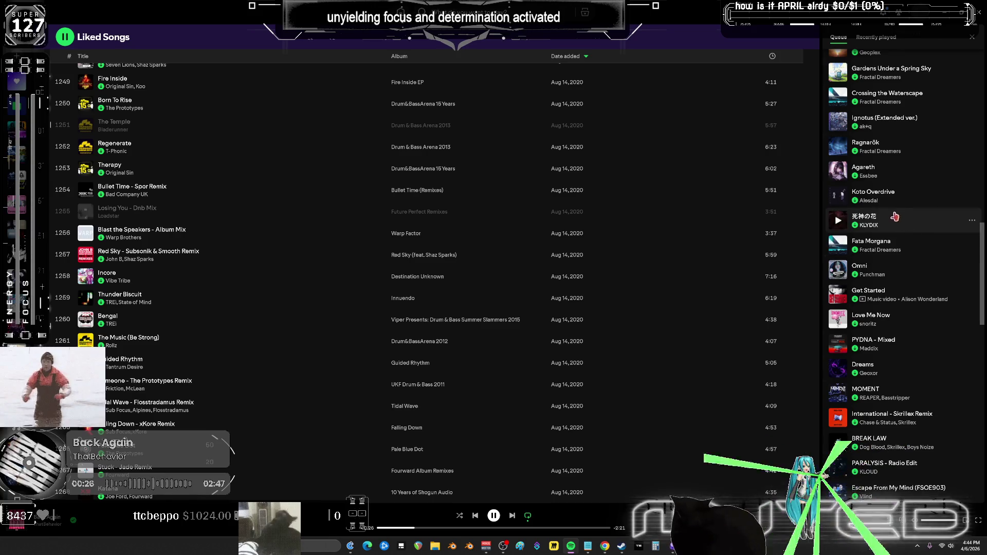
click(839, 172)
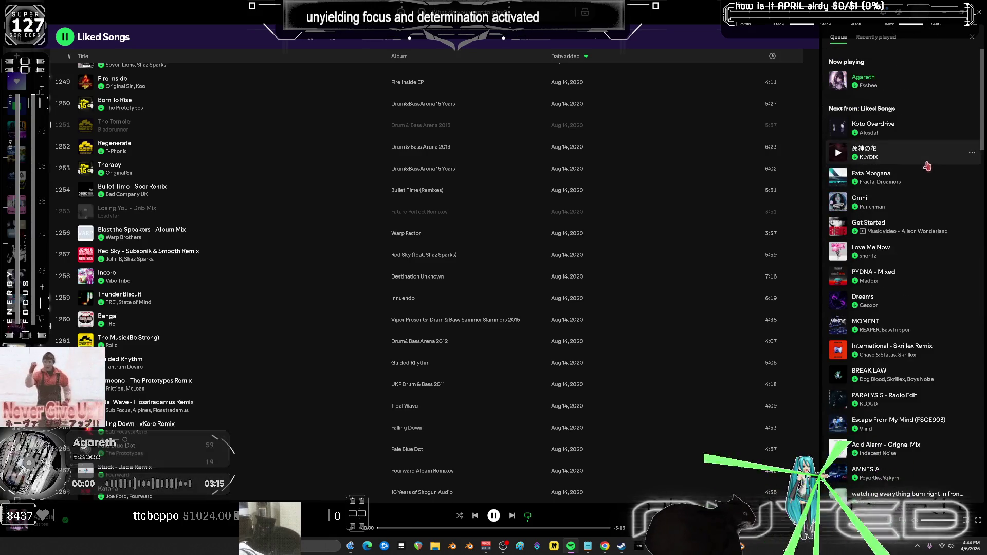
- Open Agareth's song radio, play it from track 1, and return to Obsidian
right_click(92, 515)
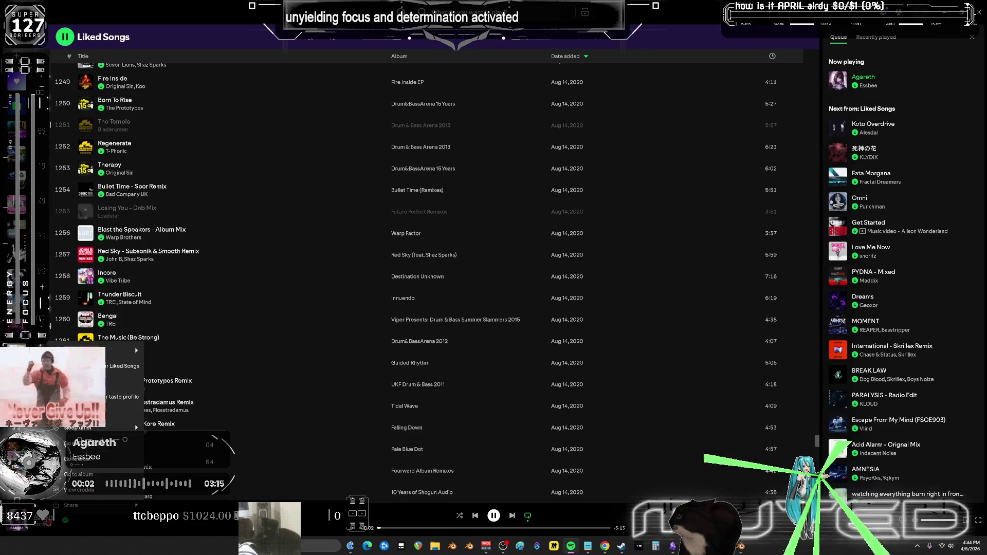
click(92, 464)
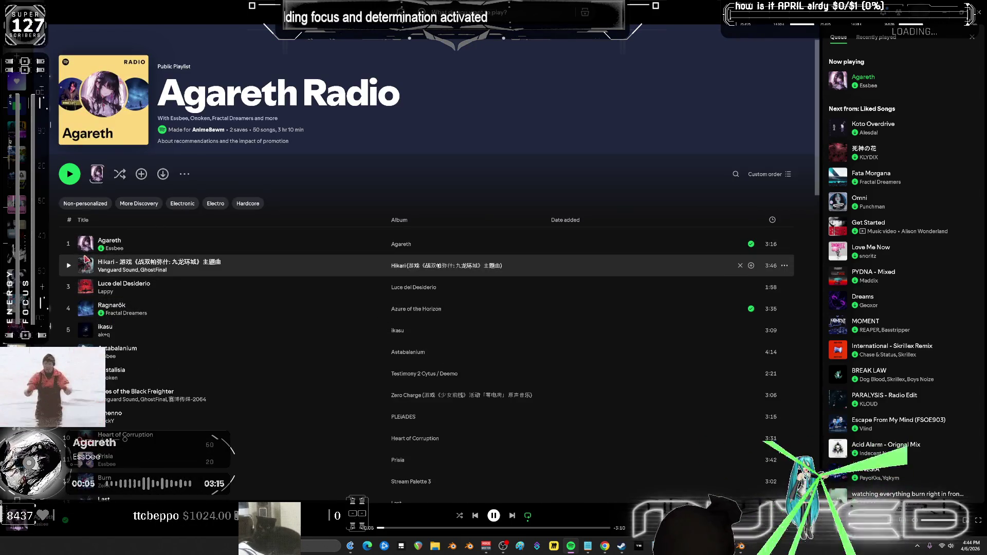
double_click(360, 243)
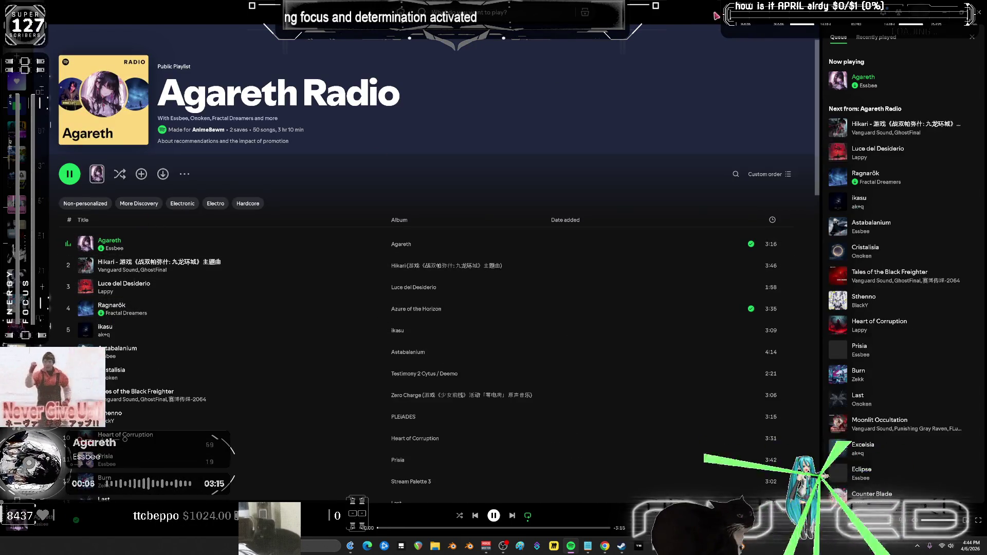
key(alt+Tab)
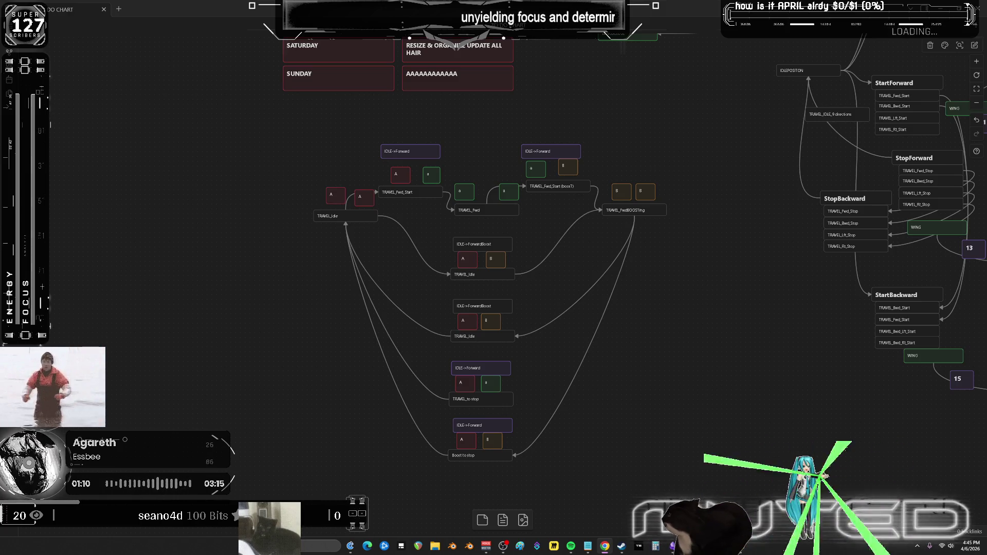
- Move the A node beside the other A and shift the TRAVEL_Idle group slightly left-down
scroll(487, 271, down, 5)
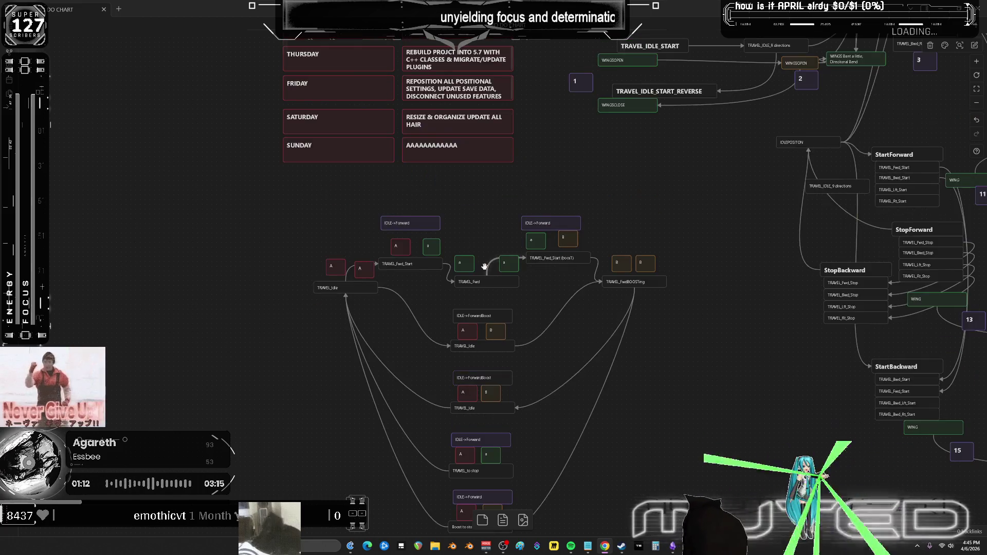
scroll(486, 271, up, 10)
mouse_move(542, 275)
mouse_down()
mouse_move(540, 148)
mouse_move(550, 226)
mouse_up()
drag(437, 239, 463, 198)
drag(235, 115, 367, 189)
mouse_move(294, 139)
mouse_down()
mouse_move(329, 151)
mouse_move(346, 177)
mouse_move(262, 182)
mouse_up()
middle_drag(360, 135, 380, 193)
- Place the IDLE->Forward label above TRAVEL_Fwd_Start and move the whole group up
drag(425, 136, 409, 115)
drag(437, 187, 392, 175)
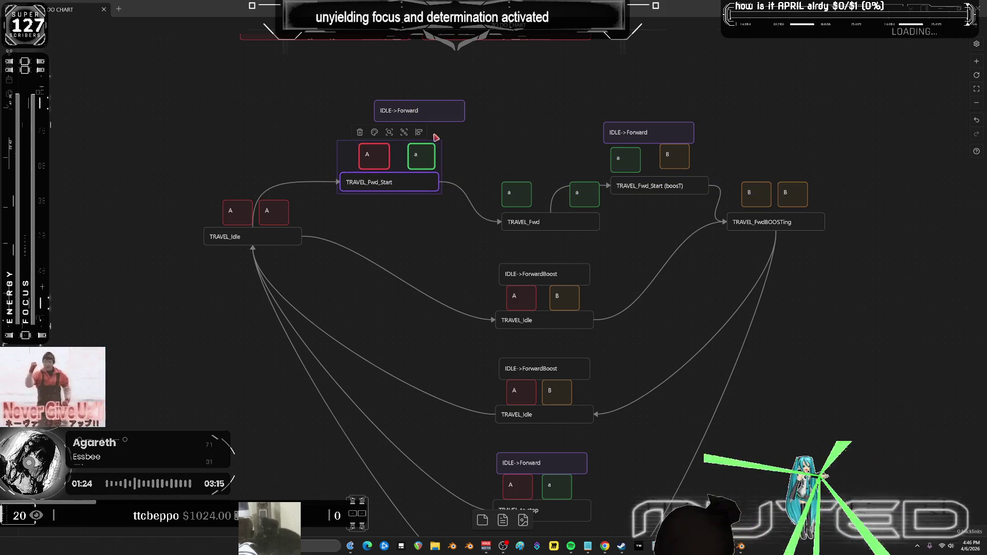
click(432, 112)
mouse_move(432, 112)
mouse_down()
mouse_move(399, 135)
mouse_move(398, 123)
mouse_up()
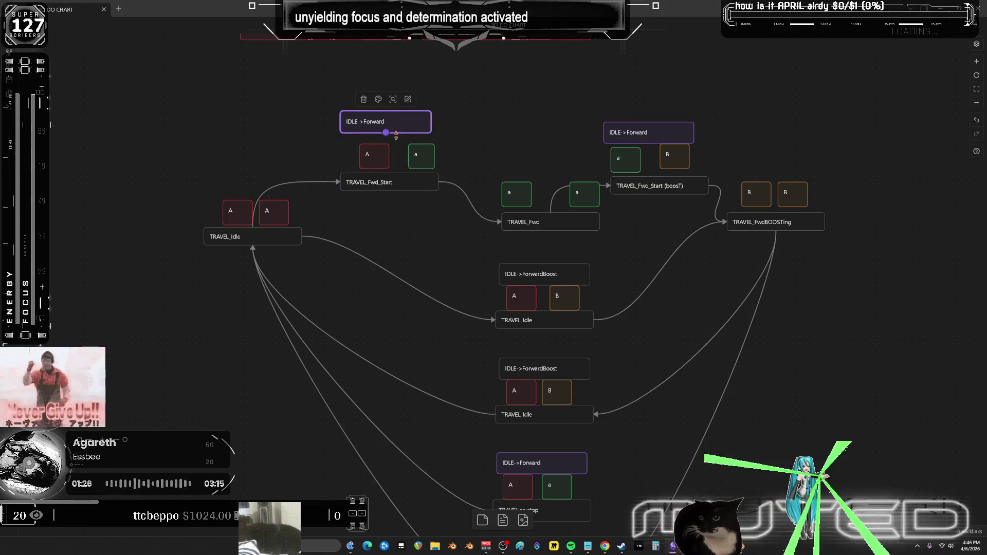
middle_drag(529, 165, 496, 187)
drag(409, 224, 342, 153)
drag(359, 206, 361, 173)
- Align TRAVEL_Fwd, raise the boost IDLE->Forward group, and shift TRAVEL_FwdBOOSTing right
middle_drag(500, 251, 501, 235)
click(501, 235)
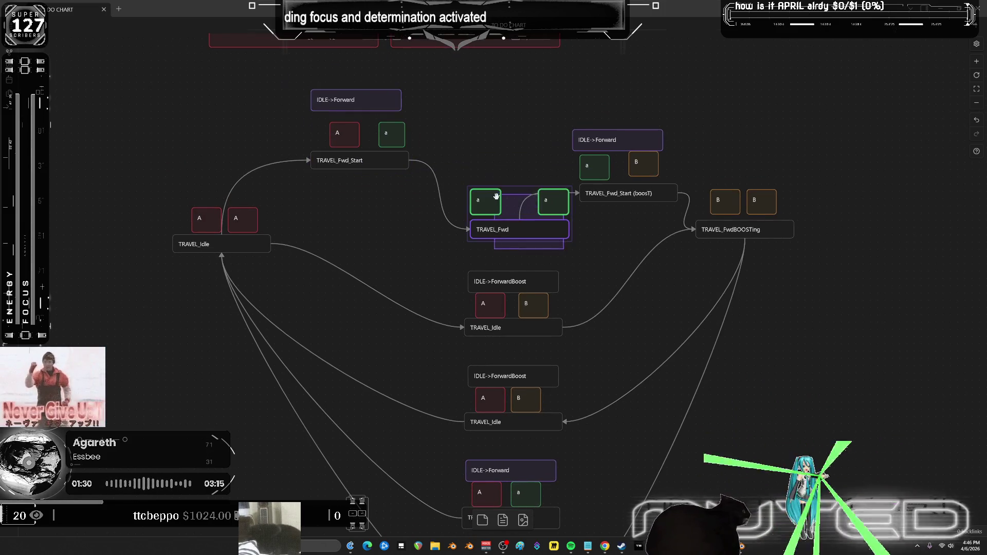
mouse_move(502, 235)
mouse_down()
mouse_move(491, 206)
mouse_move(527, 230)
mouse_up()
mouse_move(650, 220)
mouse_down()
mouse_move(570, 125)
mouse_move(636, 91)
mouse_up()
mouse_move(806, 273)
mouse_down()
mouse_move(694, 213)
mouse_move(691, 183)
mouse_up()
mouse_move(726, 207)
mouse_down()
mouse_move(736, 198)
mouse_move(761, 207)
mouse_up()
click(854, 164)
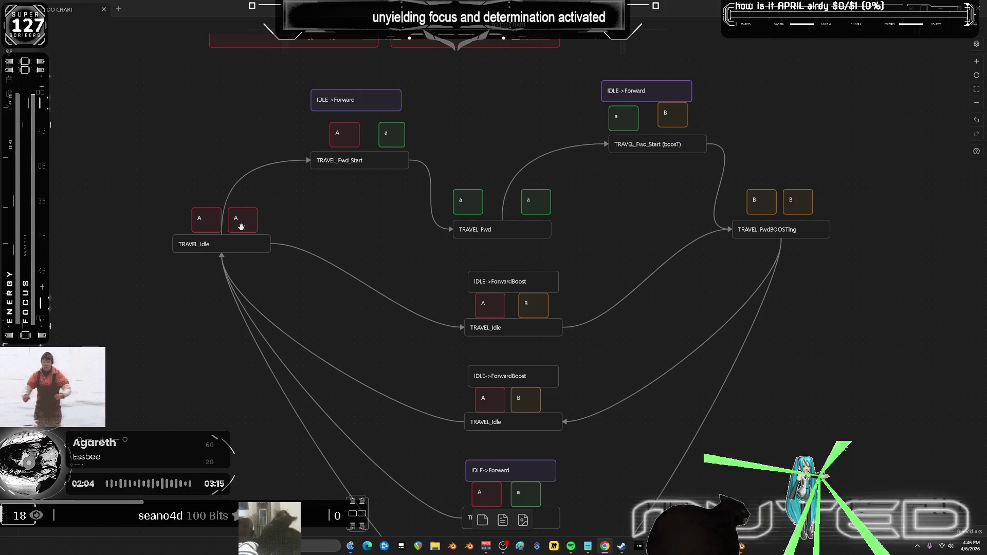
- Inspect the IDLE->Forward group and its link from TRAVEL_Fwd_Start to TRAVEL_Fwd
scroll(653, 278, down, 3)
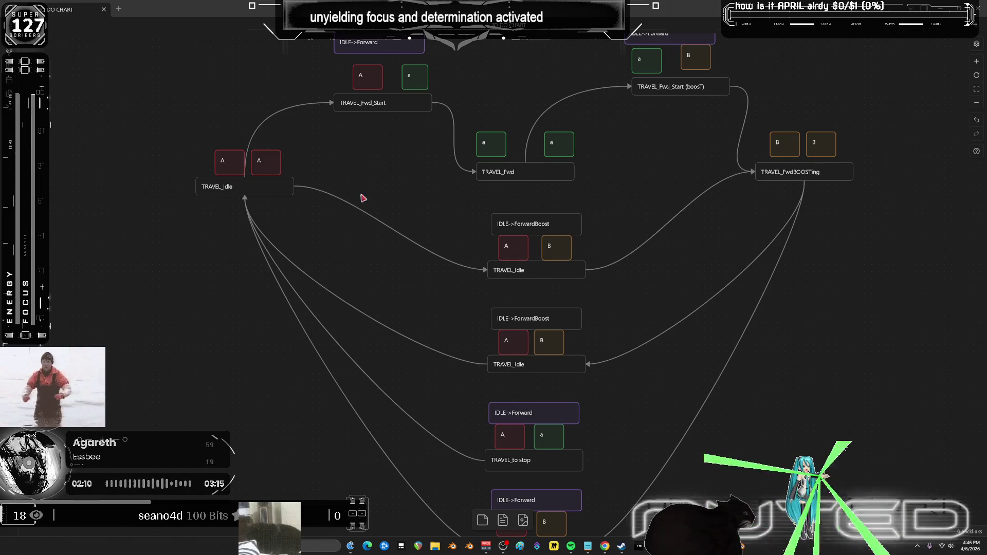
scroll(370, 213, up, 4)
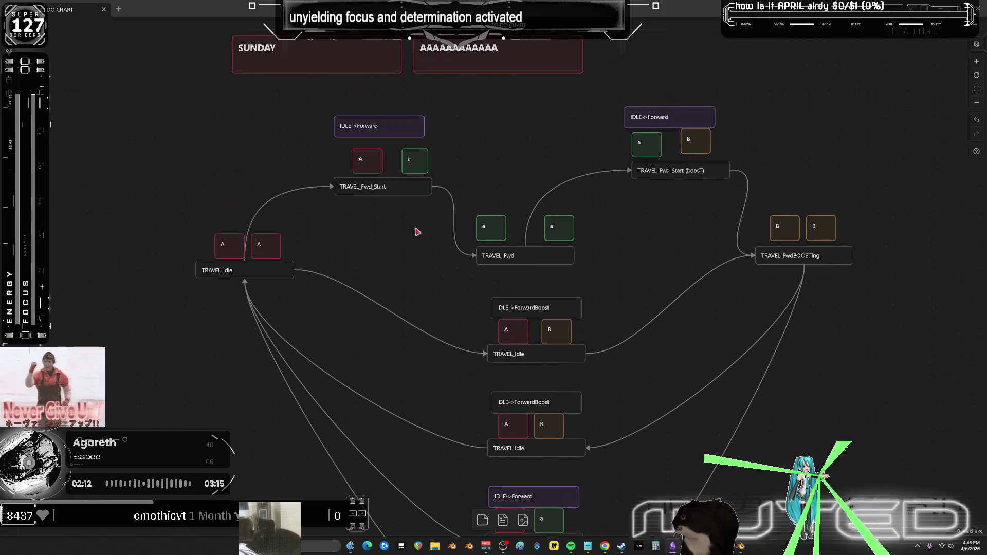
click(369, 166)
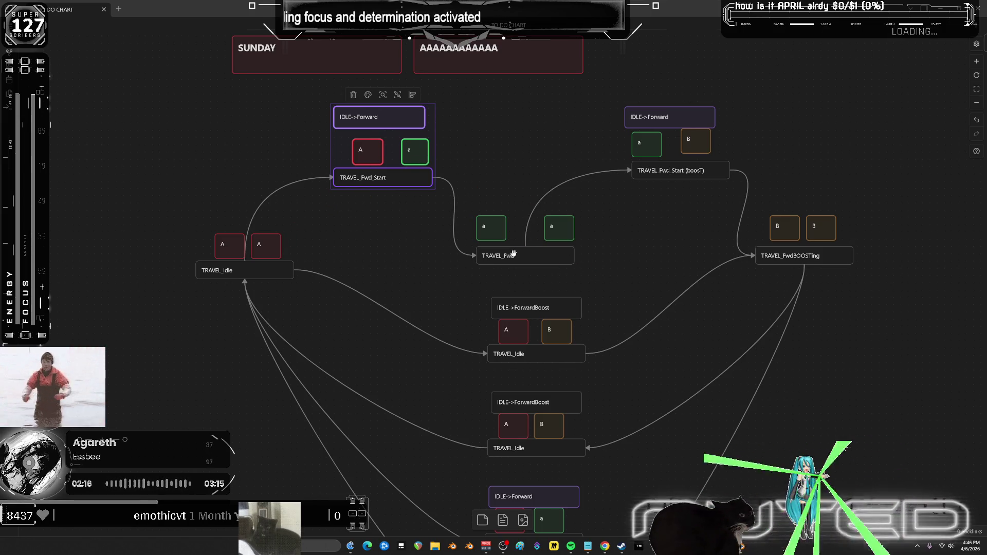
click(457, 238)
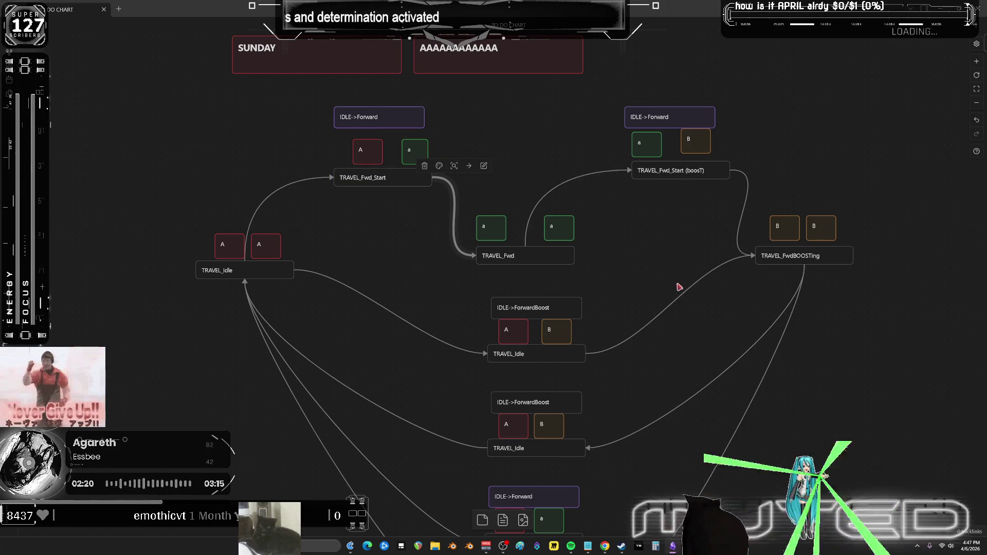
scroll(617, 282, down, 1)
scroll(614, 282, down, 2)
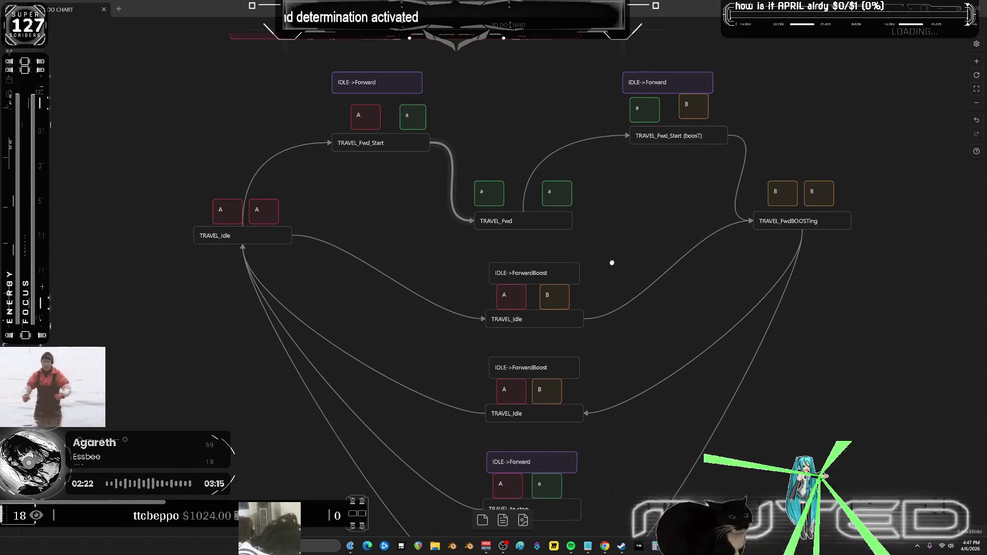
mouse_move(624, 326)
mouse_down()
mouse_move(491, 257)
mouse_move(484, 266)
mouse_move(378, 258)
mouse_up()
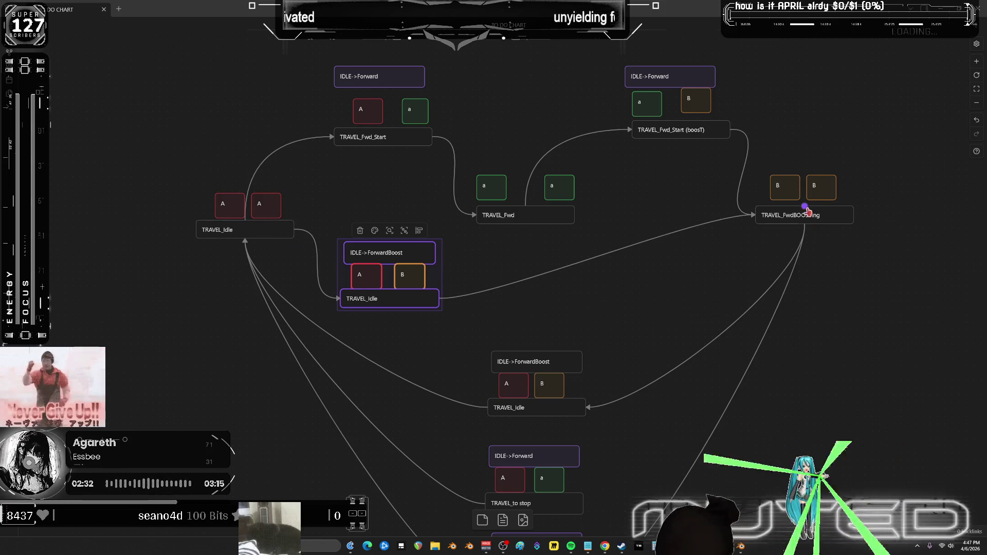
- Move the IDLE->ForwardBoost group right, pulling the leftover A node into it
drag(376, 257, 657, 259)
drag(363, 280, 644, 278)
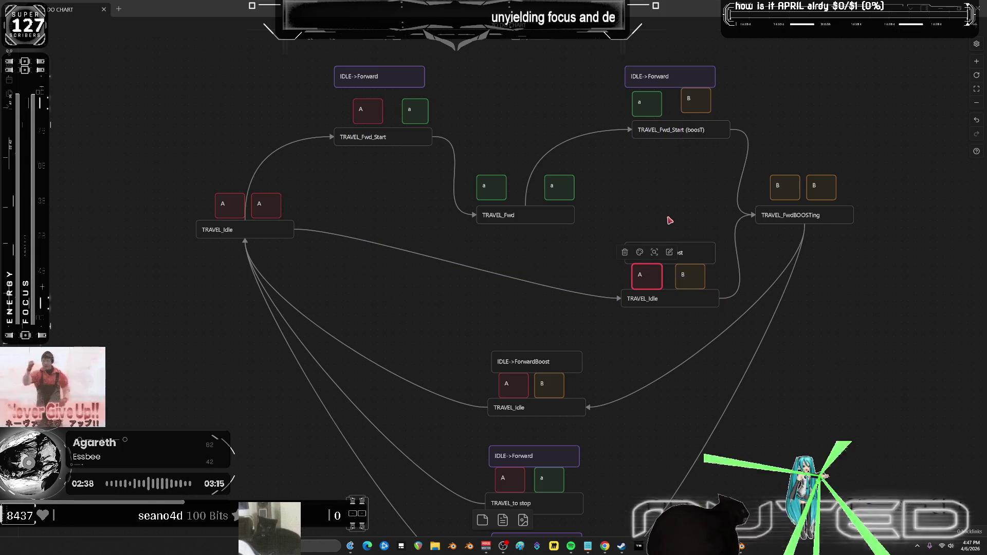
scroll(670, 196, down, 1)
scroll(670, 197, up, 1)
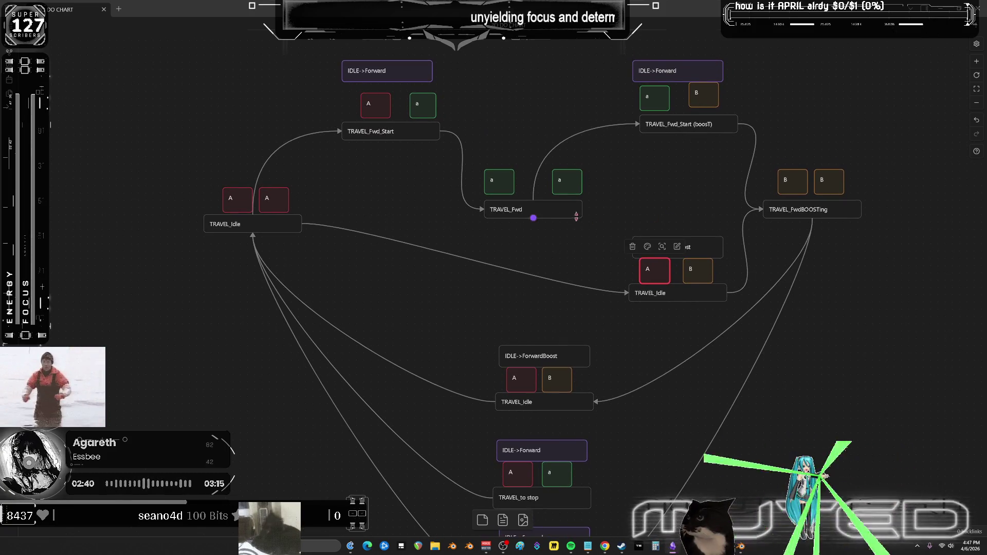
drag(544, 275, 560, 236)
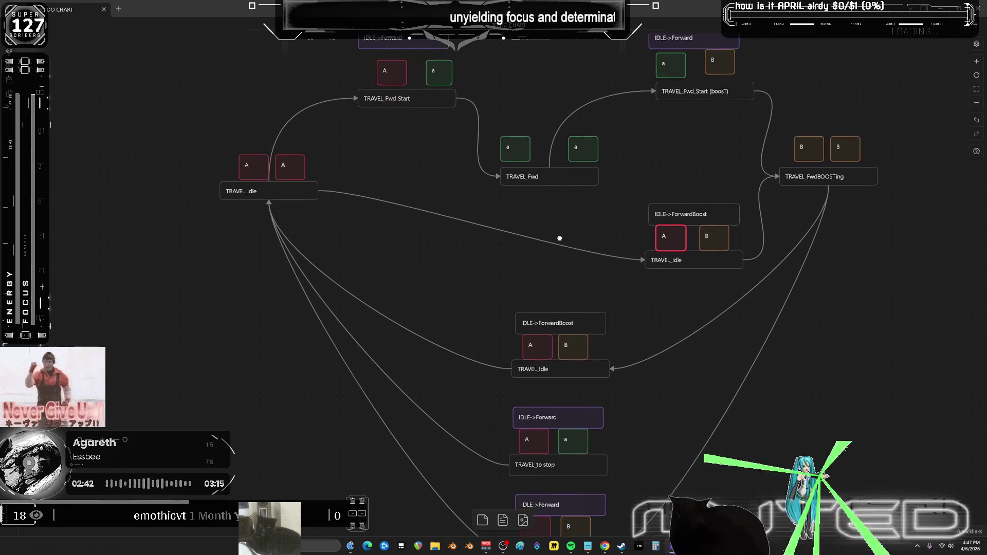
mouse_move(550, 324)
mouse_down()
mouse_move(568, 289)
mouse_move(689, 317)
mouse_move(518, 291)
mouse_move(549, 302)
mouse_up()
scroll(563, 286, down, 3)
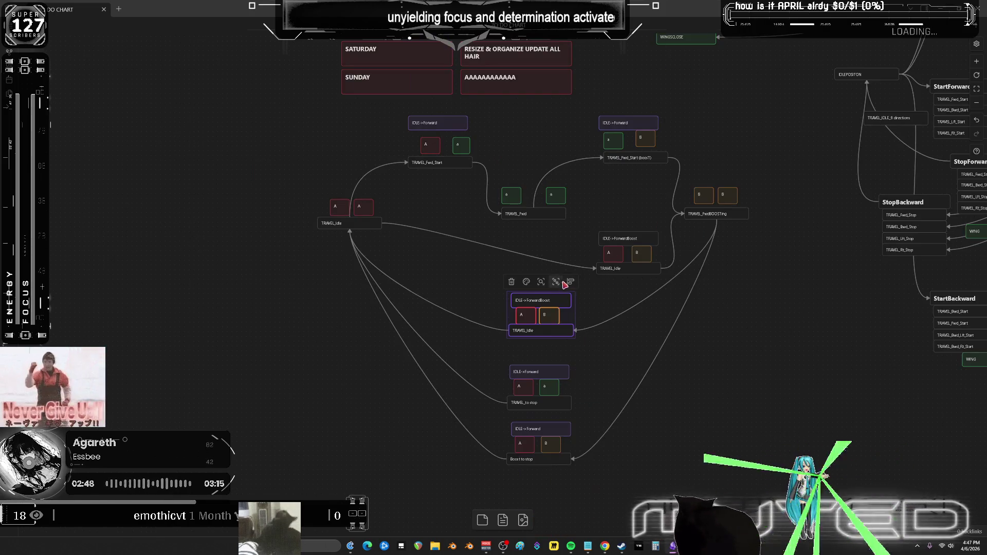
- Select the whole flowchart cluster and cut-paste it to recentre it in view
mouse_move(756, 474)
mouse_down()
mouse_move(610, 379)
mouse_move(309, 128)
mouse_up()
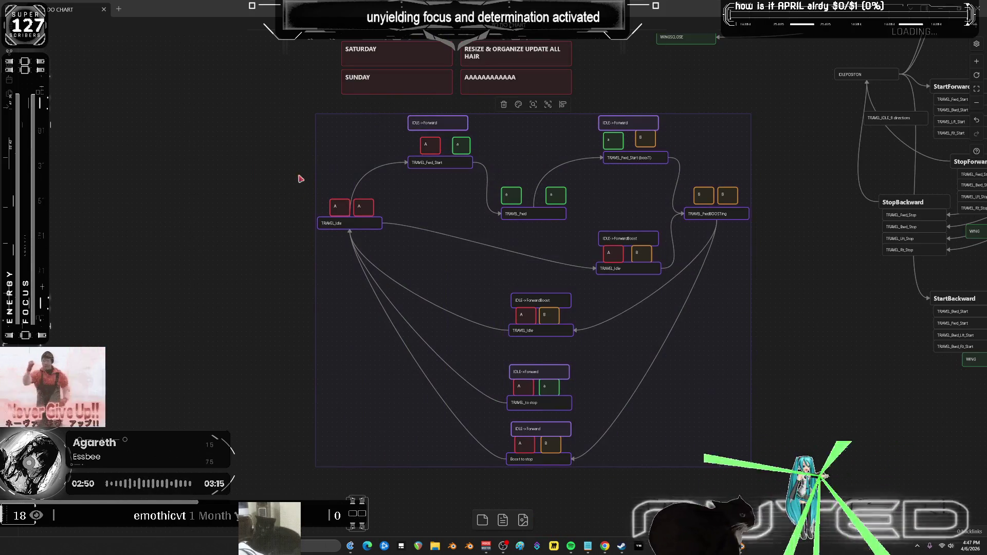
middle_drag(293, 270, 550, 144)
key(ctrl+x)
key(ctrl+v)
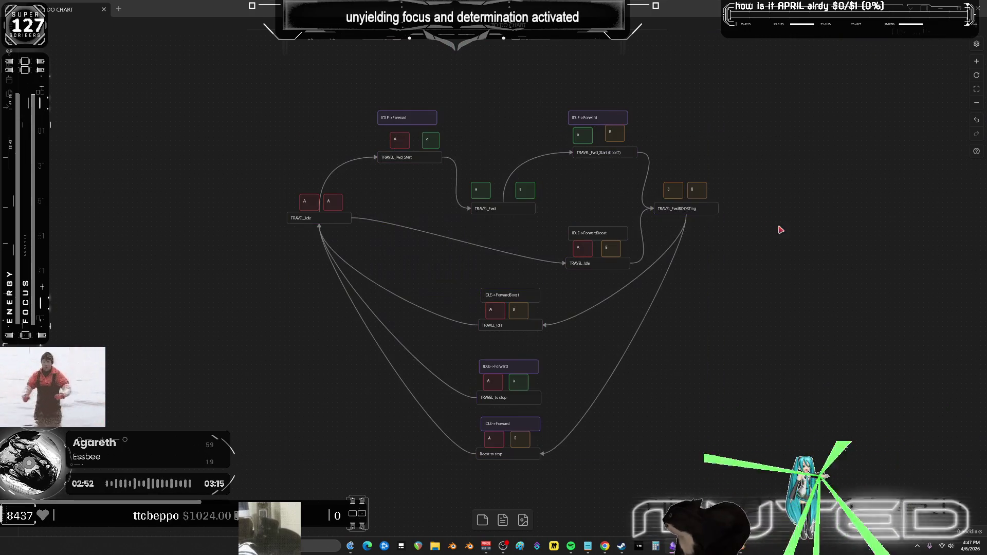
- Delete the lower stop nodes and move the ForwardBoost idle group down-left
mouse_move(570, 488)
mouse_down()
mouse_move(473, 429)
mouse_move(472, 288)
mouse_up()
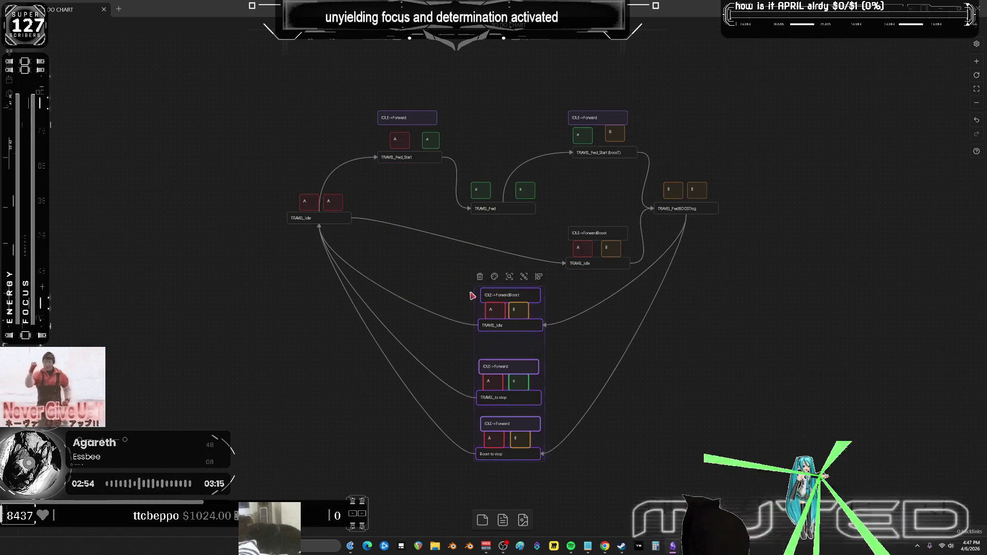
key(Delete)
mouse_move(629, 340)
mouse_down()
mouse_move(613, 264)
mouse_move(563, 223)
mouse_move(576, 260)
mouse_up()
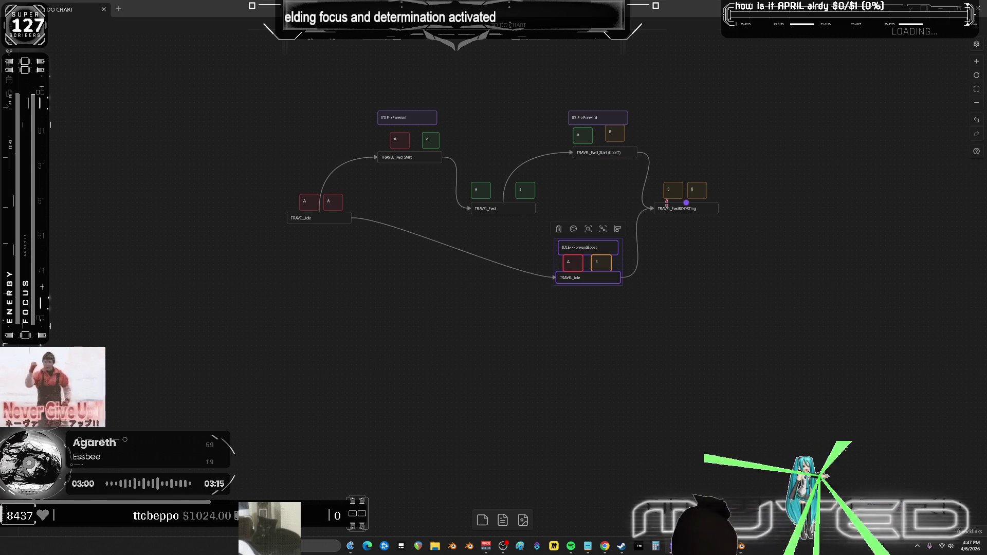
drag(581, 248, 547, 278)
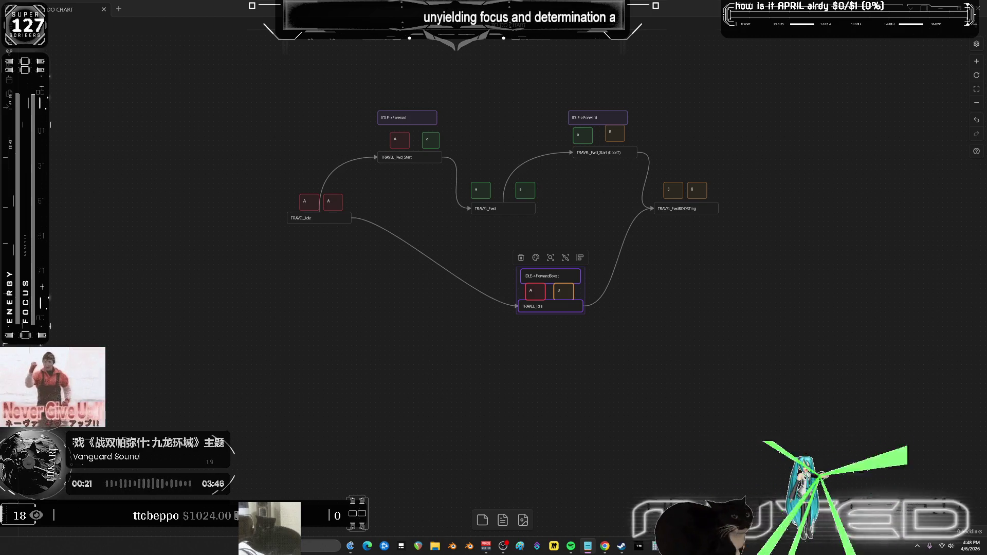
- Bring up the Notepad to-do notes and put [1] before each forward transition line
key(ctrl+Print)
click(757, 100)
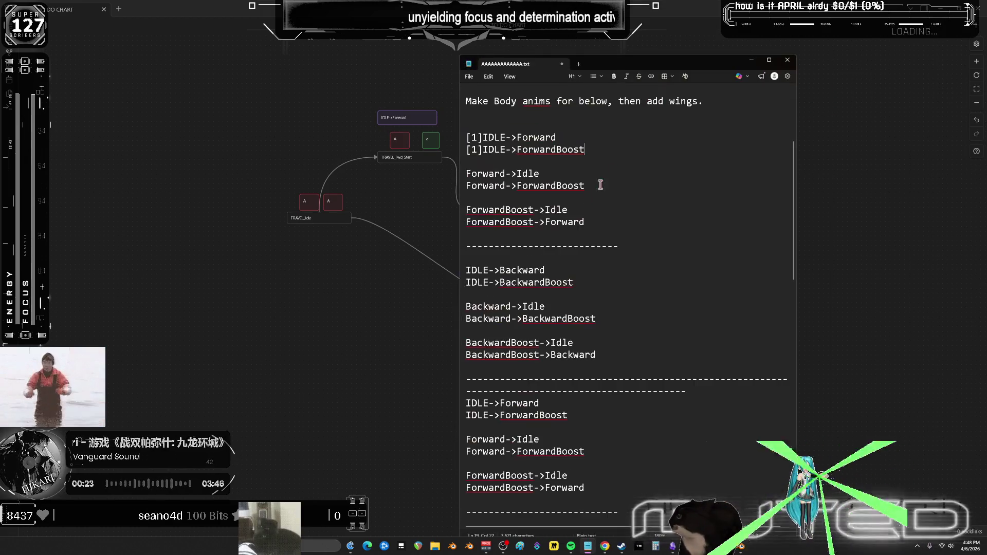
click(468, 175)
text([1])
click(468, 186)
text([1])
click(468, 210)
text([1])
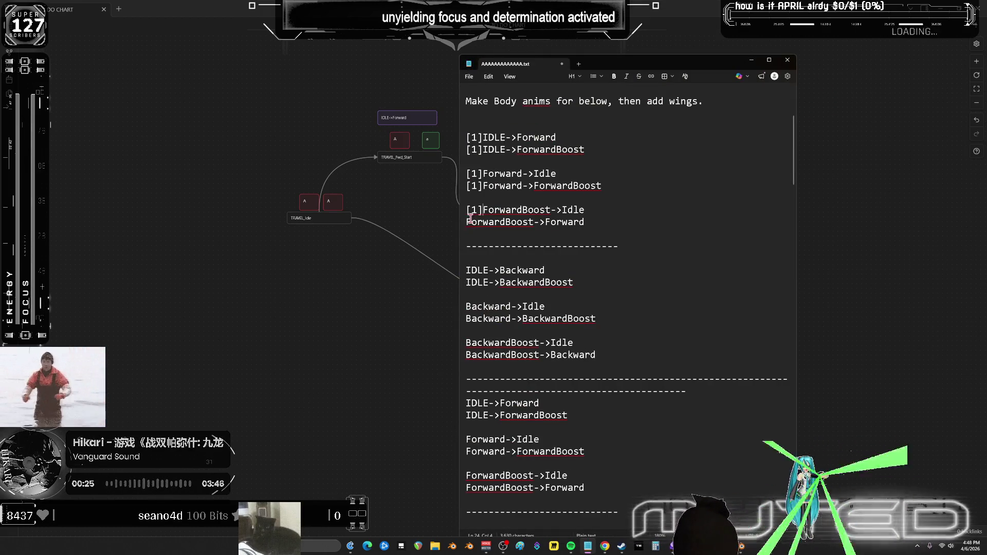
text([1])
- Renumber the transition lines from the bottom up as [6], [5], [4], [3] and [2]
double_click(473, 221)
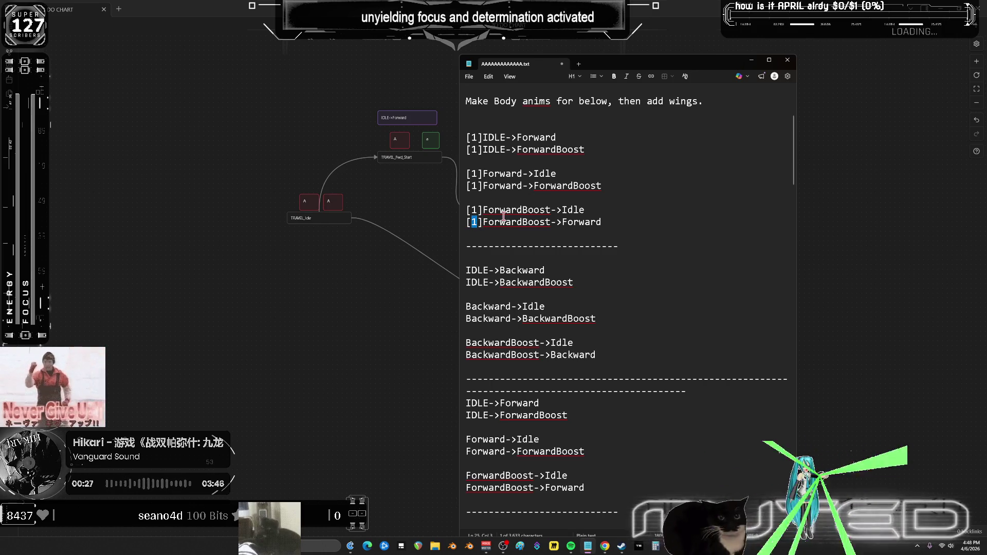
text(6)
double_click(474, 210)
text(5)
double_click(473, 185)
text(4)
double_click(474, 174)
text(3)
double_click(473, 149)
text(2)
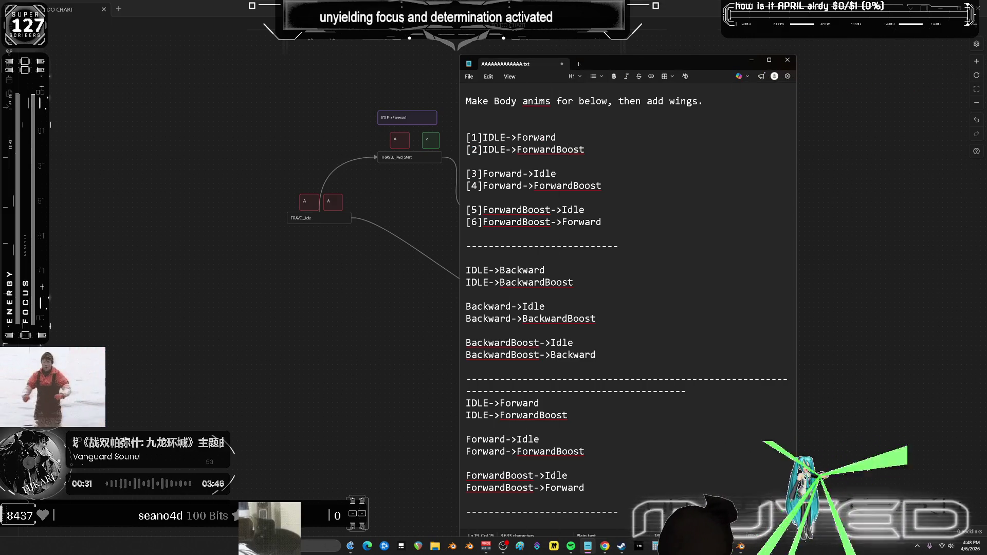
- Switch back to the flowchart canvas and add a small new card
key(alt+Tab)
scroll(353, 198, up, 3)
click(364, 287)
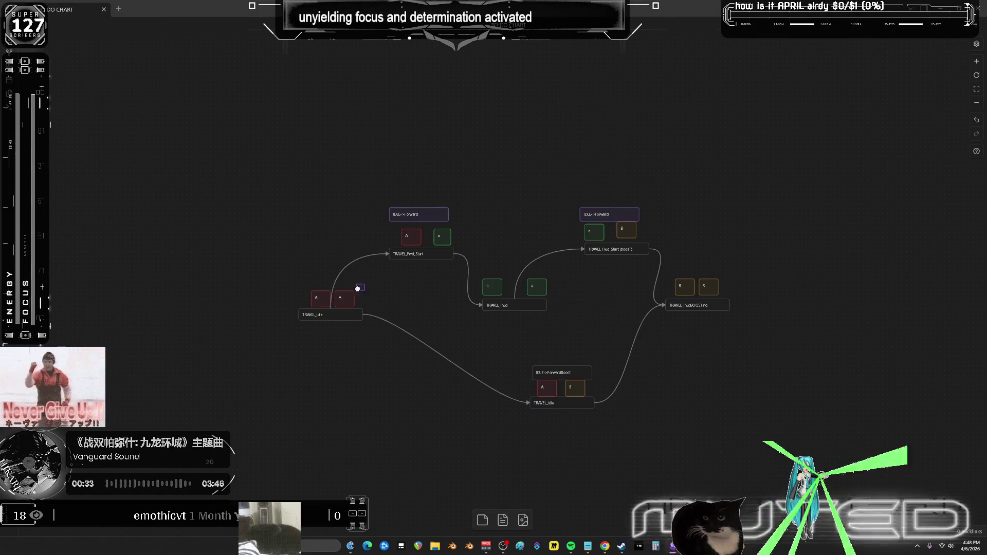
- Make the new card teal and place it above IDLE->Forward as card 1
mouse_move(397, 164)
mouse_down()
mouse_move(502, 283)
mouse_move(446, 198)
mouse_move(409, 169)
mouse_up()
click(402, 149)
click(427, 168)
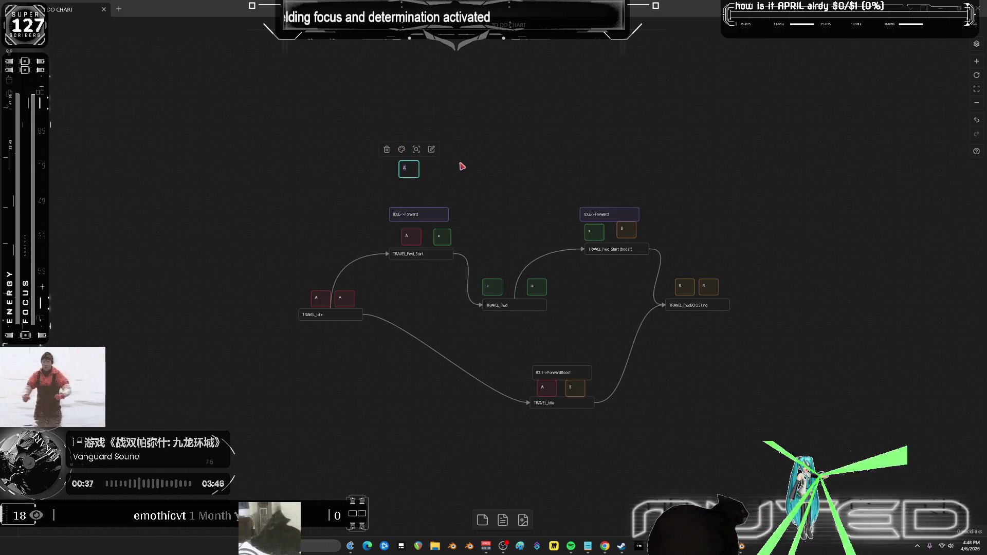
right_click(412, 167)
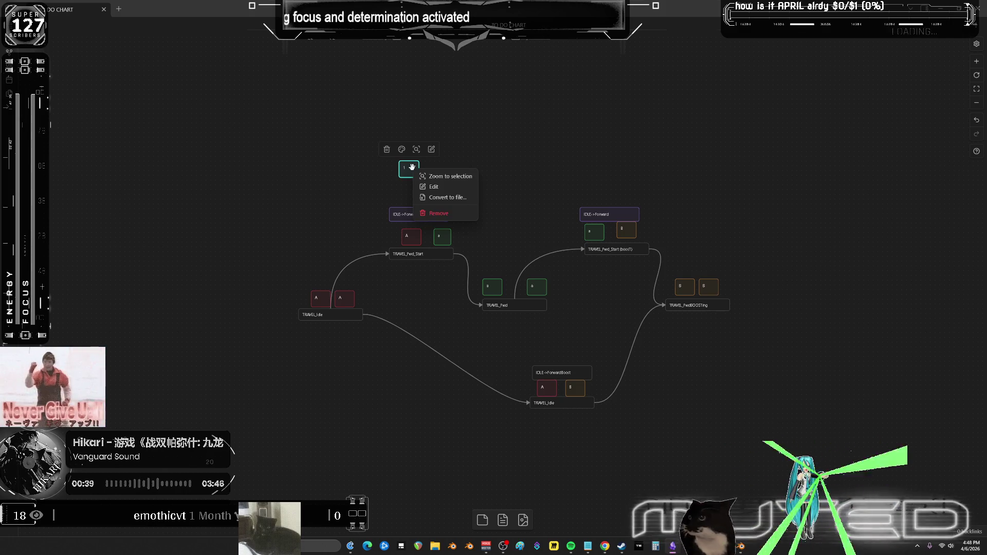
click(483, 133)
drag(410, 168, 421, 188)
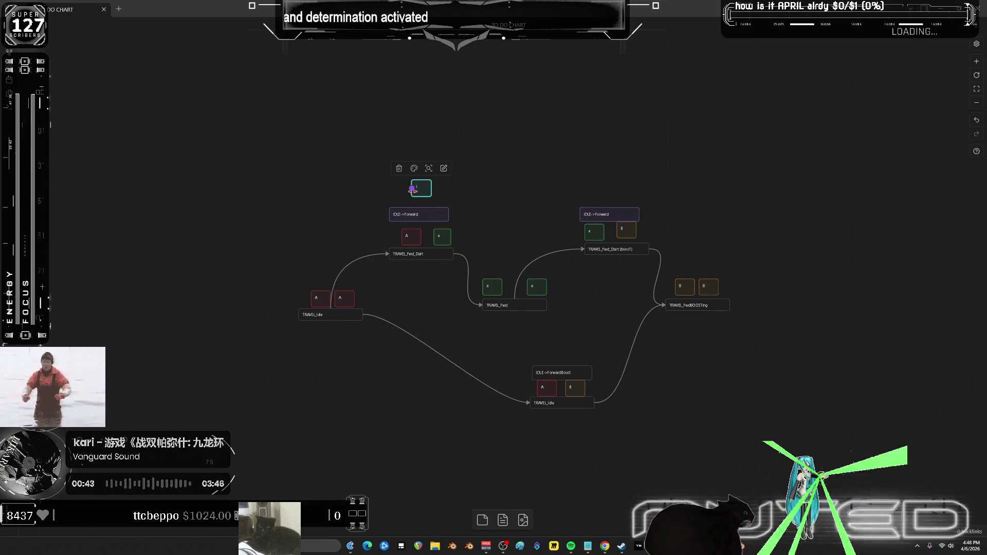
- Duplicate the teal card, relabel it 2, and shift its ForwardBoost group left
key(ctrl+c)
key(ctrl+v)
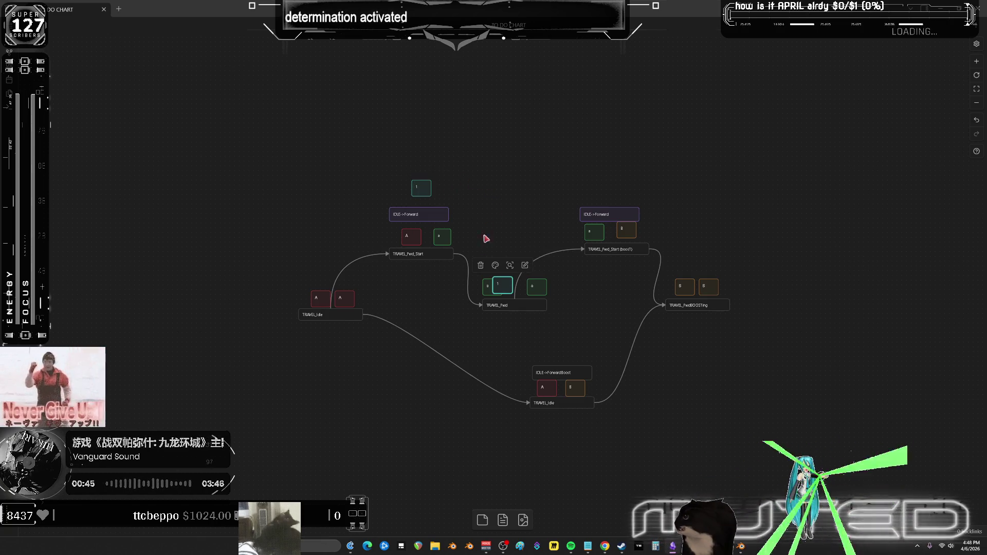
mouse_move(502, 282)
mouse_down()
mouse_move(514, 218)
mouse_move(555, 398)
mouse_move(559, 354)
mouse_up()
double_click(566, 360)
text(2)
click(580, 337)
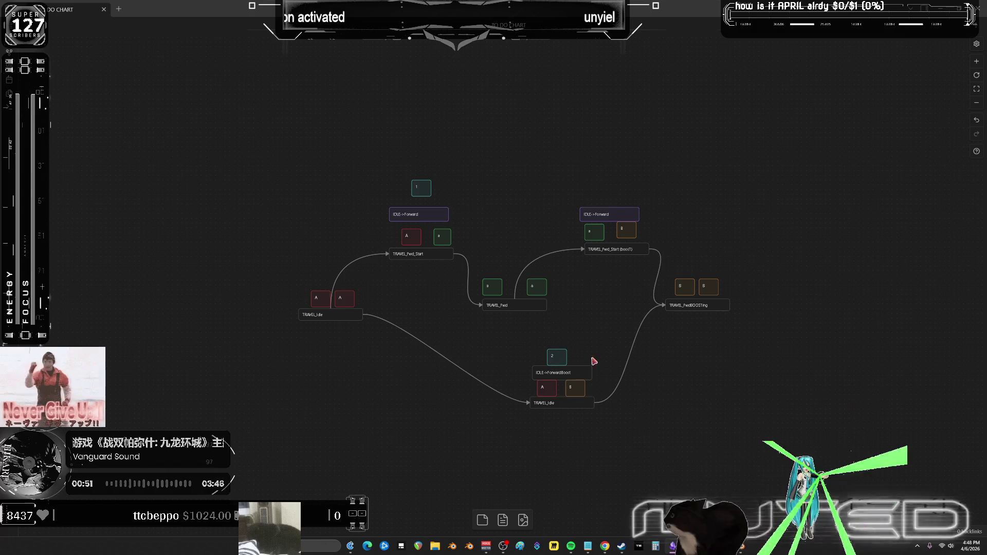
drag(602, 456, 509, 329)
drag(553, 360, 489, 368)
click(502, 218)
- Paste another copy of card 1 at the lower left of the canvas
click(421, 188)
key(ctrl+c)
click(509, 165)
key(ctrl+v)
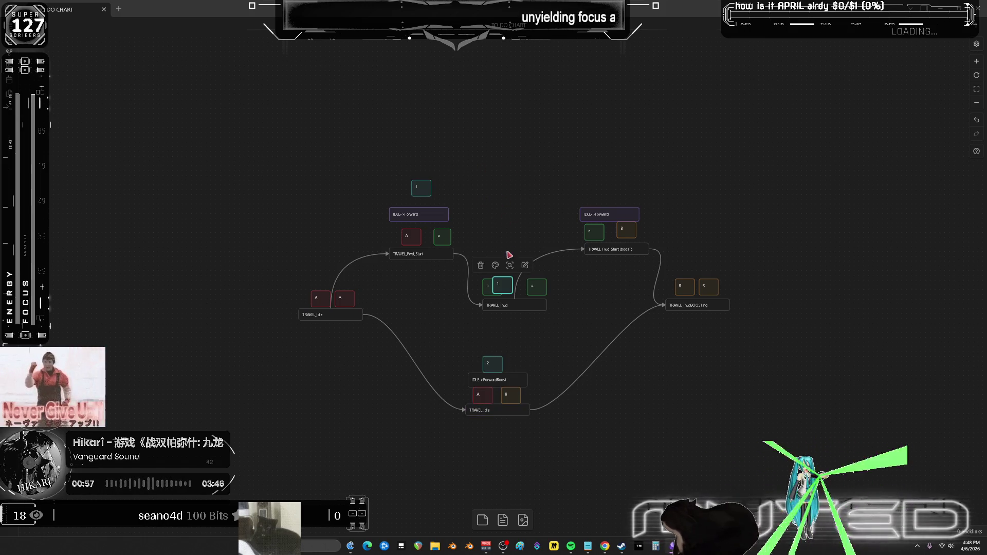
scroll(509, 250, up, 3)
ctrl+scroll(526, 306, up, 3)
scroll(509, 315, down, 1)
mouse_move(529, 222)
mouse_down()
mouse_move(580, 270)
mouse_move(375, 329)
mouse_move(319, 391)
mouse_up()
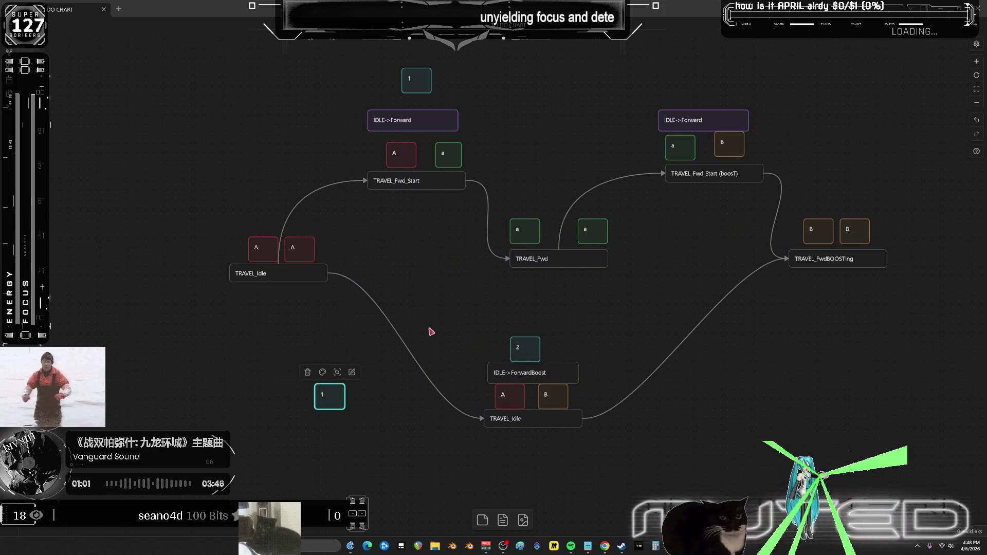
- Move the card-2 ForwardBoost group further down the canvas
scroll(583, 298, down, 1)
drag(639, 457, 501, 297)
drag(556, 361, 567, 406)
scroll(567, 405, up, 2)
- Duplicate the IDLE->Forward group mid-canvas and relabel its card as 3
drag(518, 226, 408, 139)
right_click(451, 149)
scroll(533, 254, down, 2)
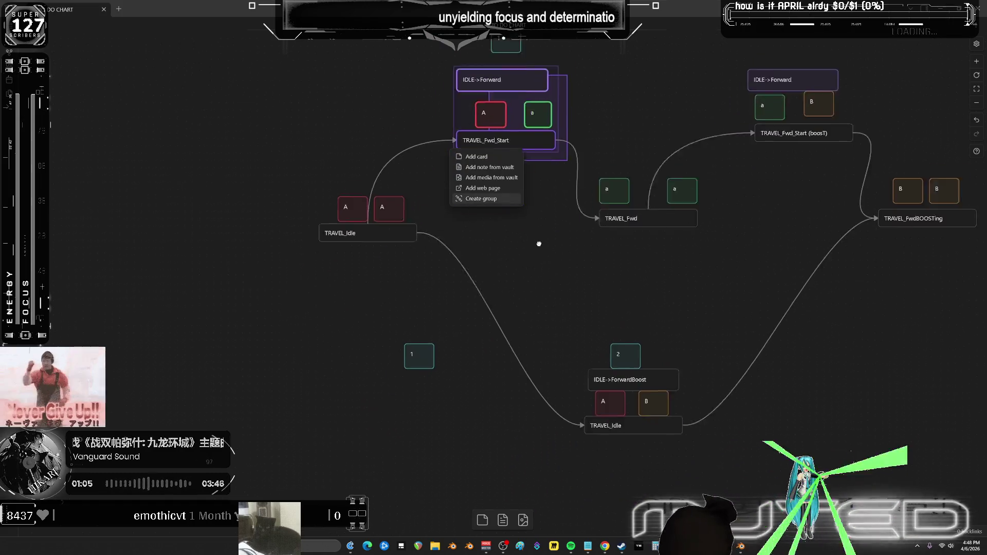
scroll(533, 288, up, 3)
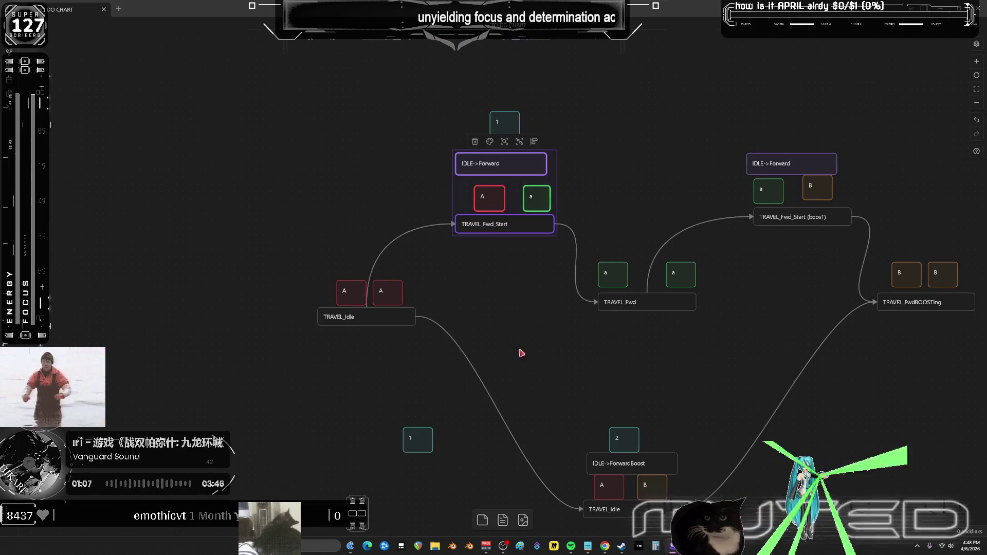
scroll(518, 348, down, 3)
key(ctrl+c)
key(ctrl+v)
mouse_move(524, 298)
mouse_down()
mouse_move(581, 303)
mouse_move(527, 258)
mouse_move(548, 231)
mouse_up()
scroll(548, 230, up, 1)
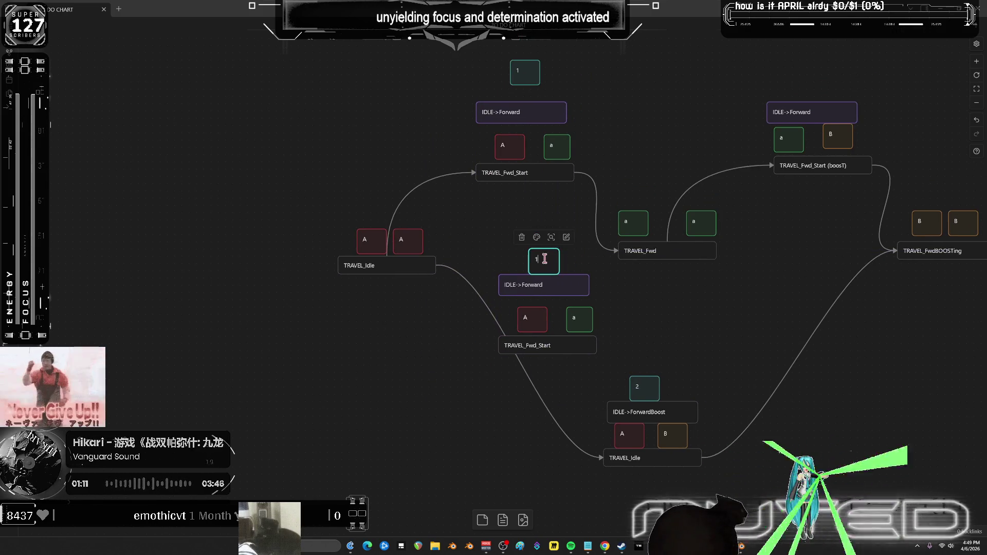
key(BackSpace)
text(3)
click(640, 292)
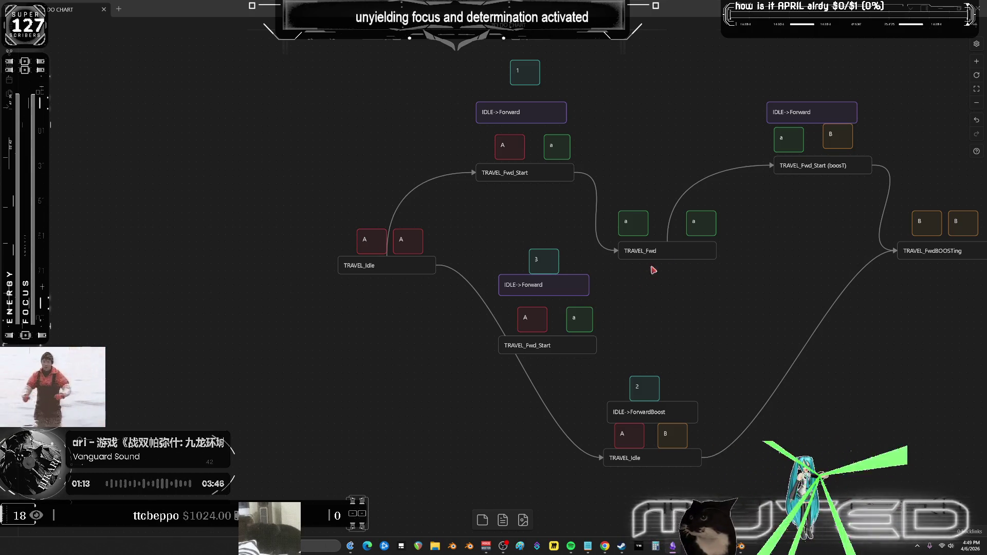
- Link TRAVEL_Fwd to the copied TRAVEL_Fwd_Start and that back to TRAVEL_Idle
mouse_move(667, 258)
mouse_down()
mouse_move(652, 337)
mouse_move(598, 345)
mouse_up()
mouse_move(499, 346)
mouse_down()
mouse_move(402, 292)
mouse_move(397, 276)
mouse_up()
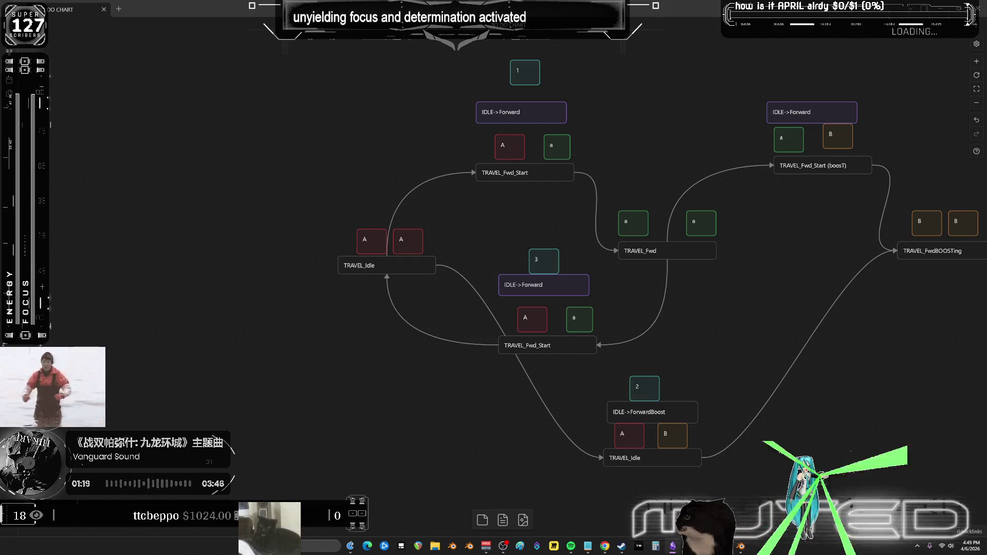
middle_drag(726, 231, 561, 252)
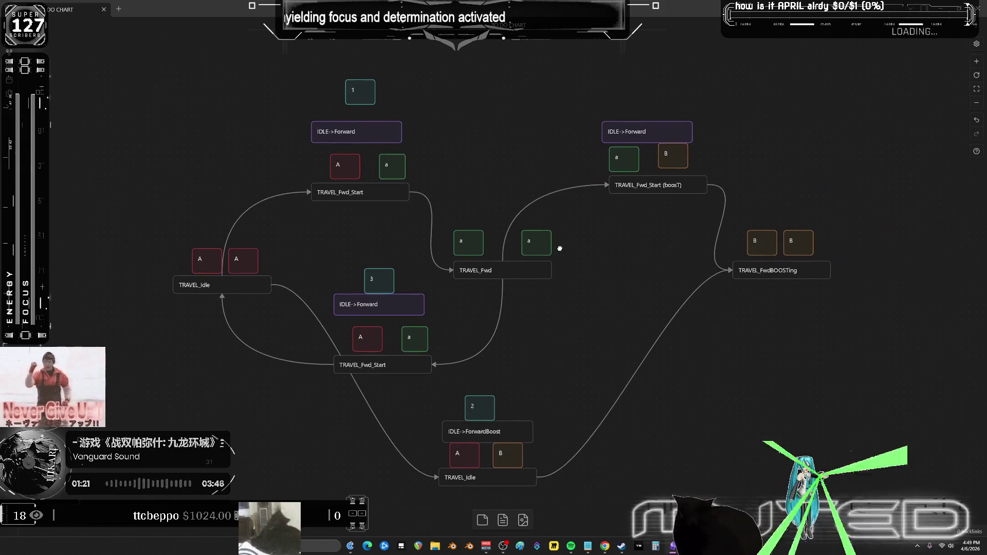
- Duplicate card 3 above the right IDLE->Forward group and relabel it 4
click(380, 283)
key(ctrl+c)
key(ctrl+v)
drag(503, 286, 647, 106)
key(BackSpace)
text(4)
click(815, 118)
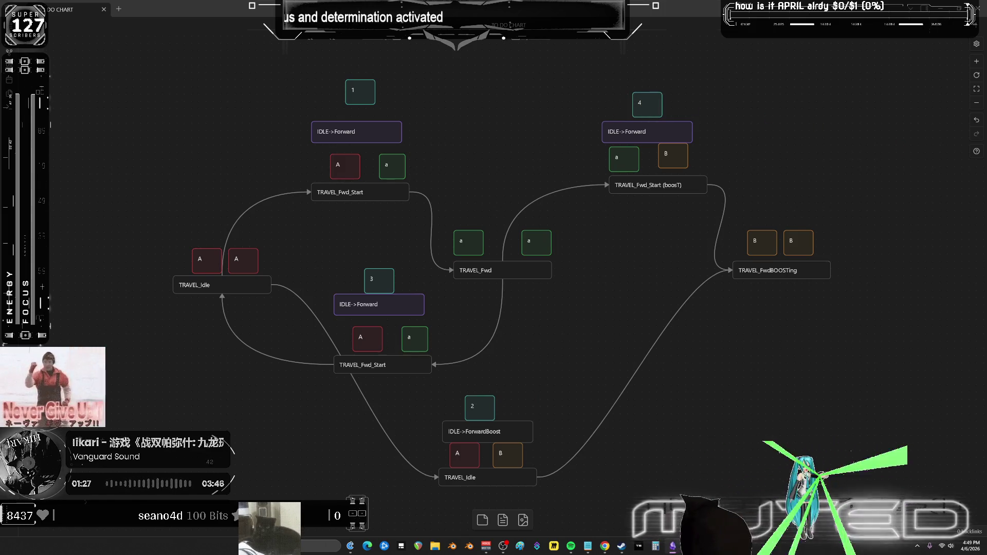
- Select the step-2 group and paste a duplicate of it
drag(731, 214, 892, 327)
scroll(512, 330, down, 2)
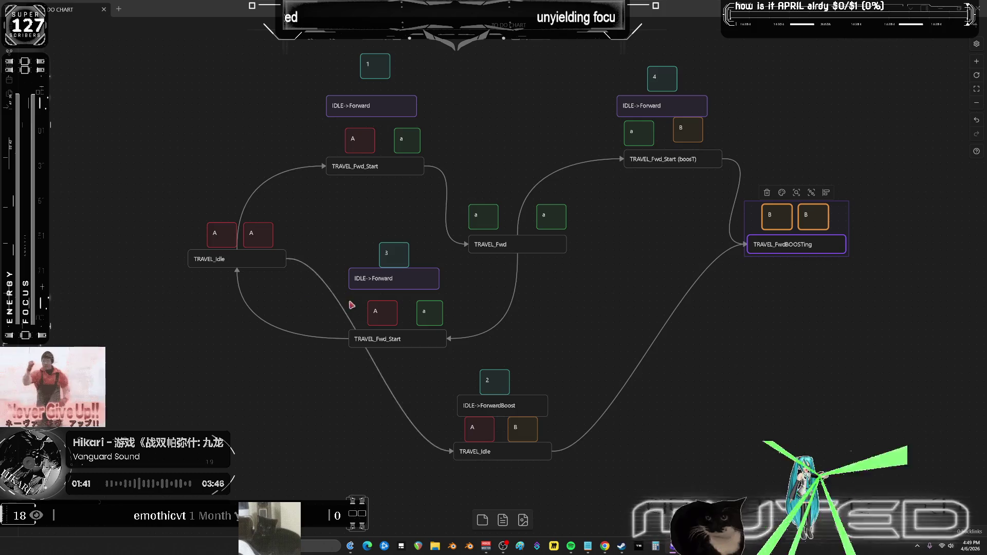
scroll(657, 326, down, 2)
right_click(469, 280)
click(458, 413)
mouse_move(613, 419)
mouse_down()
mouse_move(509, 264)
mouse_move(535, 425)
mouse_up()
key(ctrl+c)
key(ctrl+v)
- Link TRAVEL_FwdBOOSTing to the duplicated TRAVEL_Idle, loop it to the upper TRAVEL_Idle, and edit step numbers
mouse_move(813, 152)
mouse_down()
mouse_move(800, 224)
mouse_move(560, 468)
mouse_up()
mouse_move(467, 472)
mouse_down()
mouse_move(271, 190)
mouse_move(247, 171)
mouse_up()
double_click(511, 396)
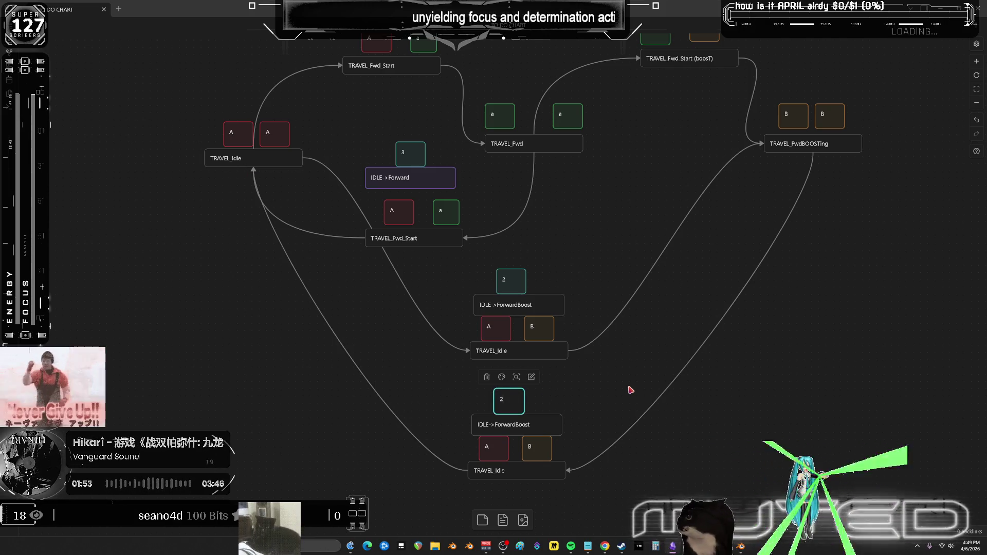
click(668, 349)
scroll(710, 363, up, 2)
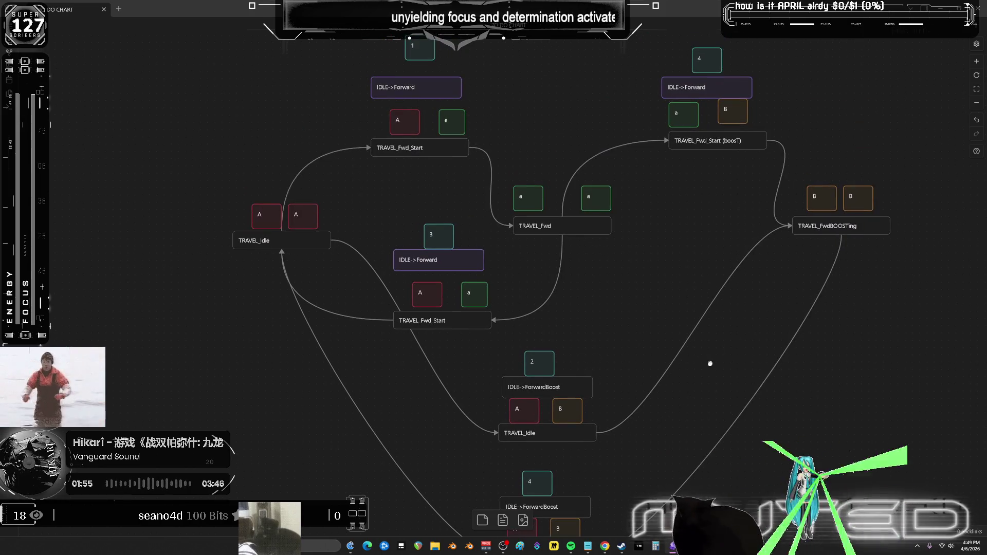
drag(710, 364, 711, 338)
double_click(534, 454)
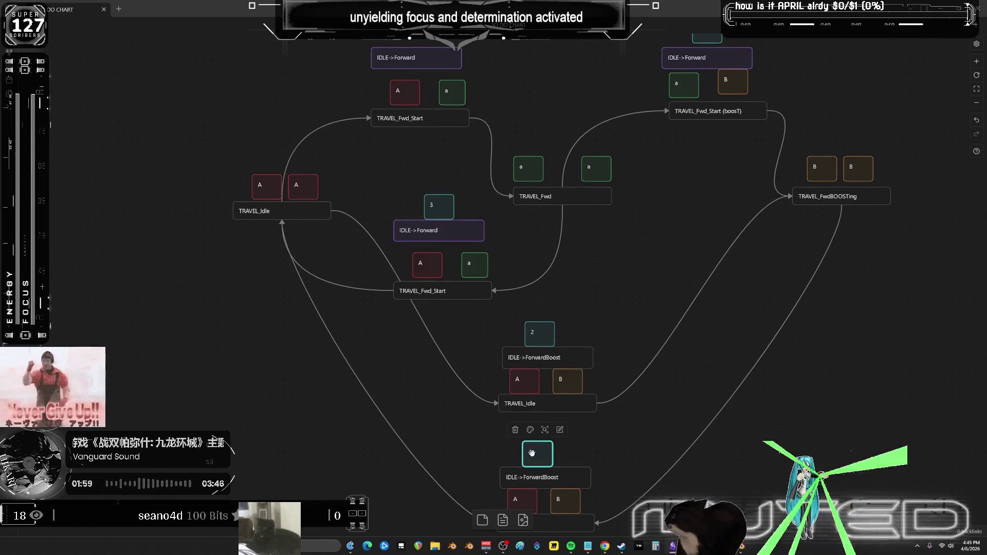
text(=5)
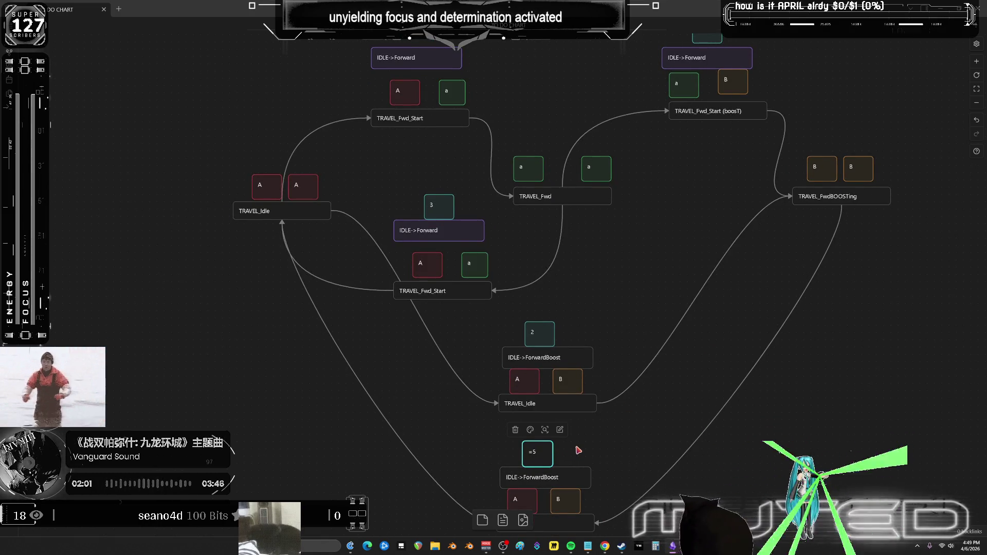
click(577, 450)
- Copy the step-4 group and paste the copy to the right, clear of other nodes
drag(713, 227, 696, 330)
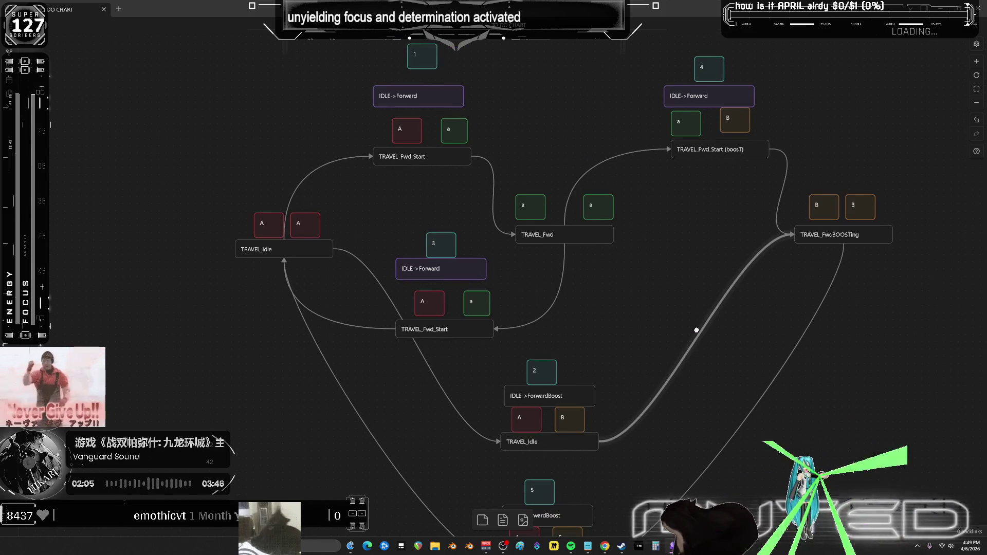
scroll(730, 355, down, 1)
scroll(738, 337, up, 2)
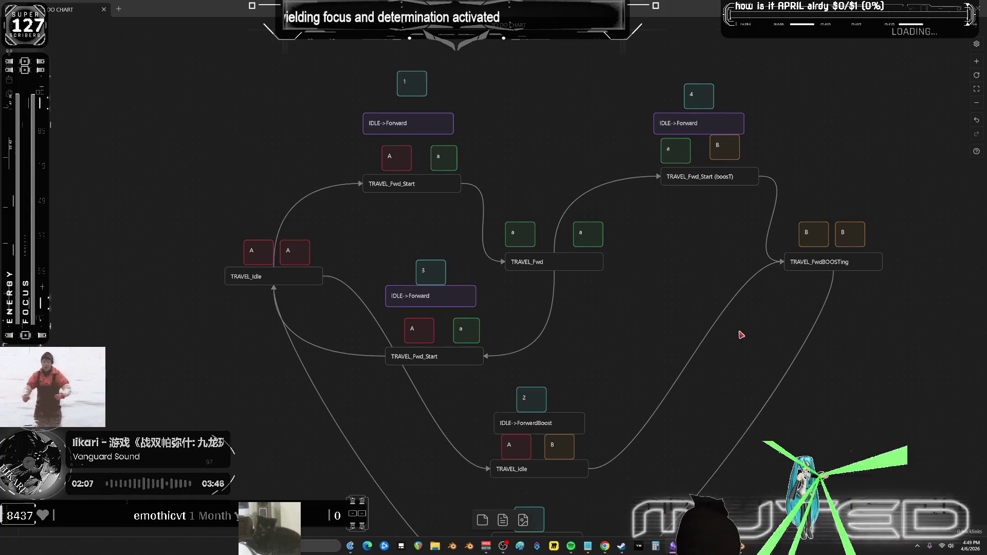
scroll(669, 314, down, 2)
scroll(634, 304, up, 2)
scroll(669, 288, down, 3)
key(ctrl+c)
key(ctrl+v)
drag(515, 269, 722, 259)
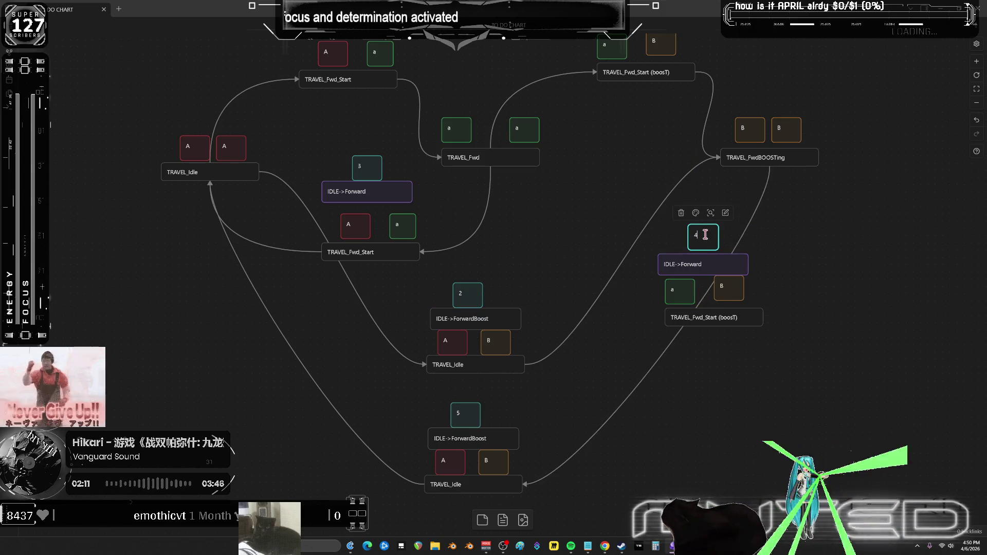
- Number the pasted group 5 and link TRAVEL_FwdBOOSTing through it to TRAVEL_Fwd
text(5)
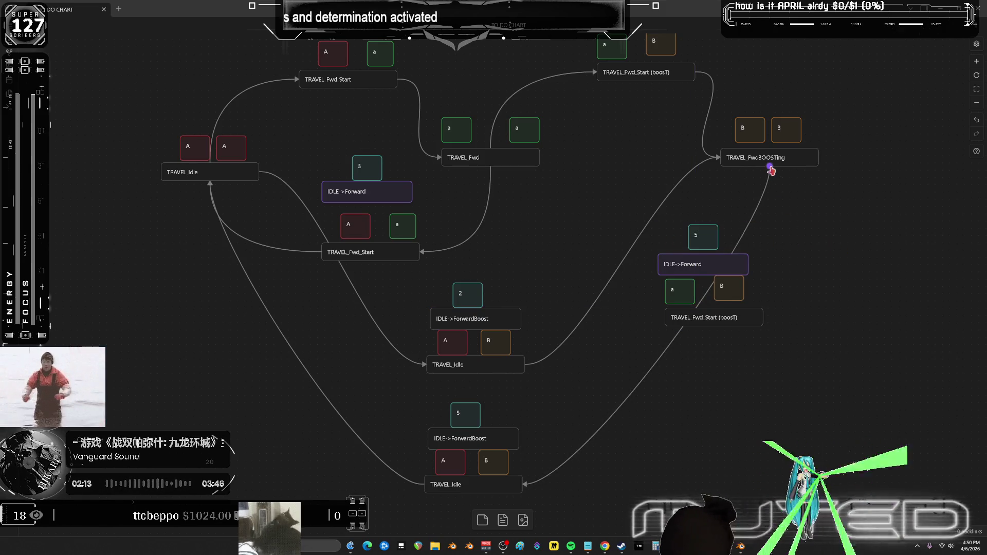
mouse_move(770, 169)
mouse_down()
mouse_move(798, 220)
mouse_move(765, 316)
mouse_up()
mouse_move(663, 319)
mouse_down()
mouse_move(502, 200)
mouse_move(490, 168)
mouse_up()
- Clear the letter tags over TRAVEL_Fwd and TRAVEL_Idle, and select the B tags over TRAVEL_FwdBOOSTing
scroll(633, 213, up, 1)
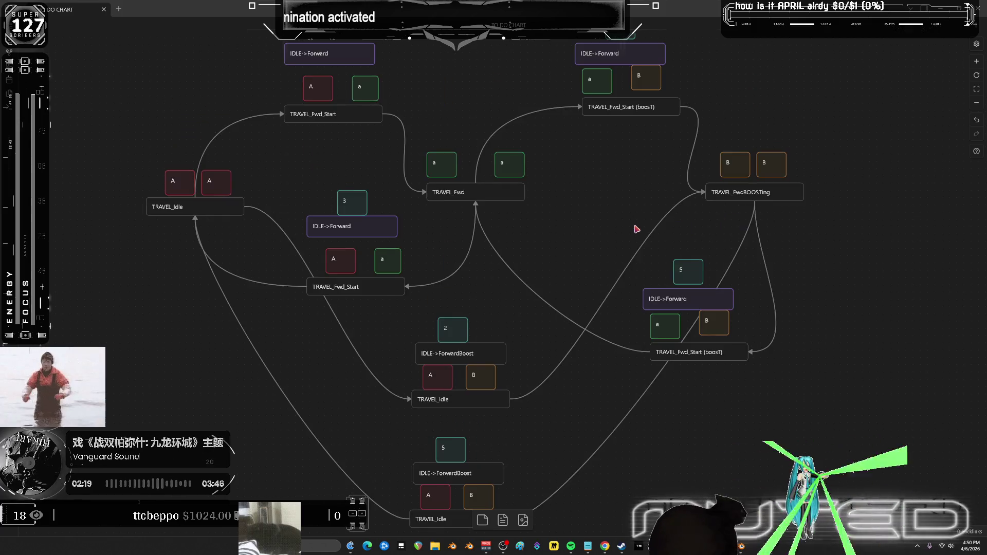
scroll(637, 229, down, 2)
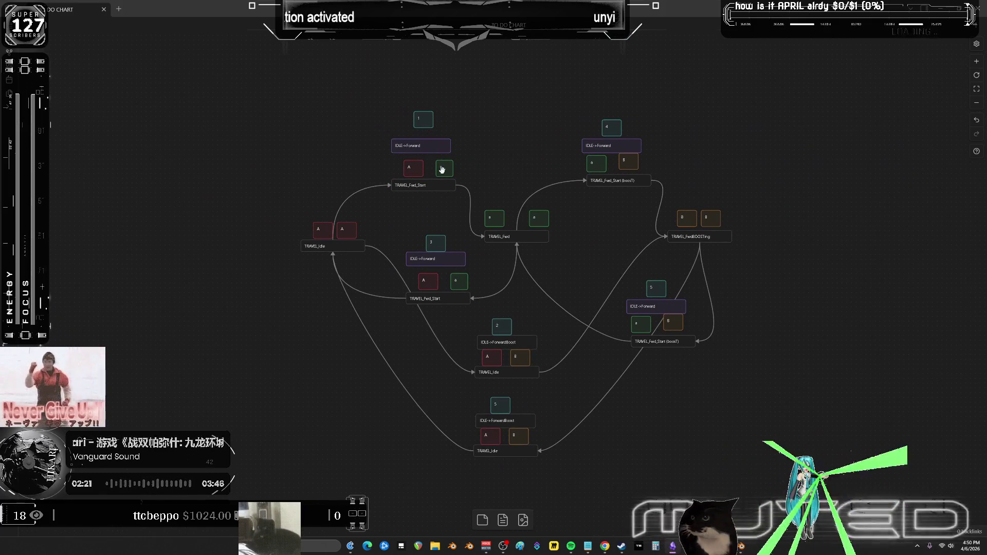
mouse_move(539, 218)
mouse_down()
mouse_move(509, 221)
mouse_move(514, 230)
mouse_move(495, 212)
mouse_up()
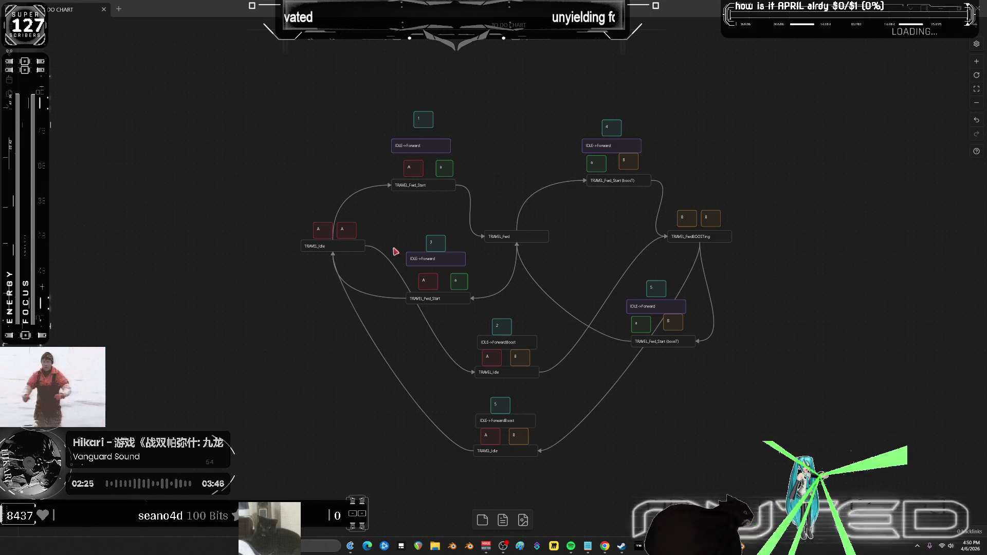
drag(380, 226, 282, 223)
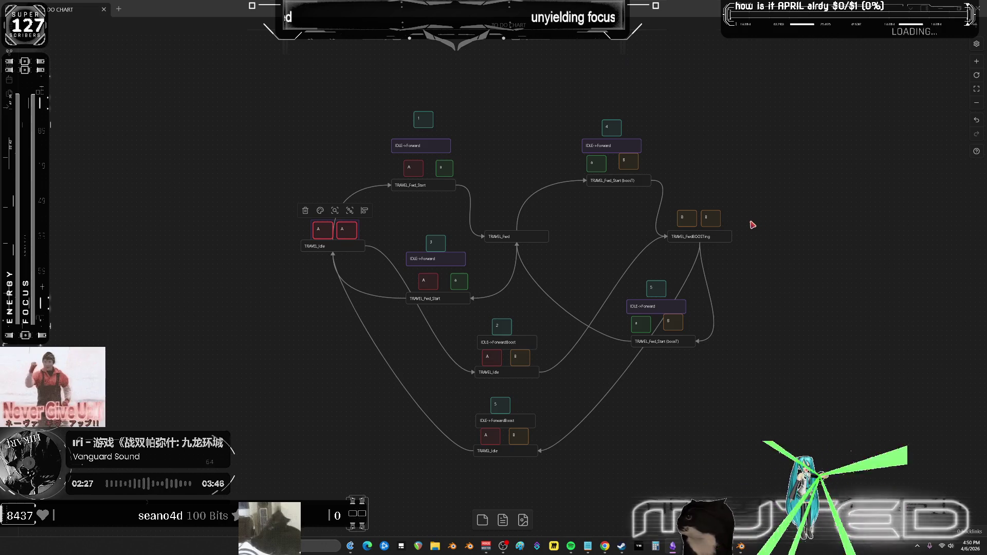
drag(753, 224, 681, 203)
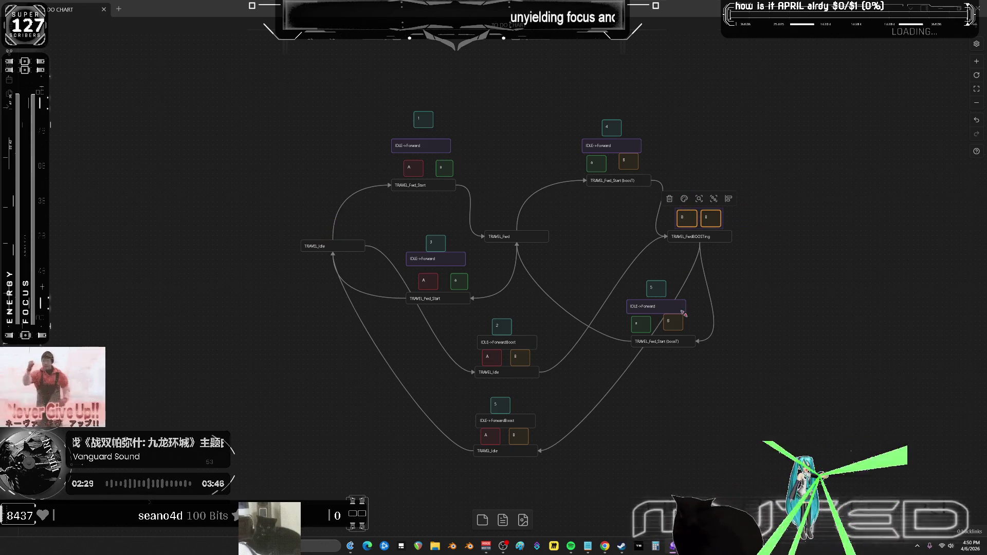
- Delete the B tags and colour TRAVEL_Fwd green and TRAVEL_FwdBOOSTing orange
key(Delete)
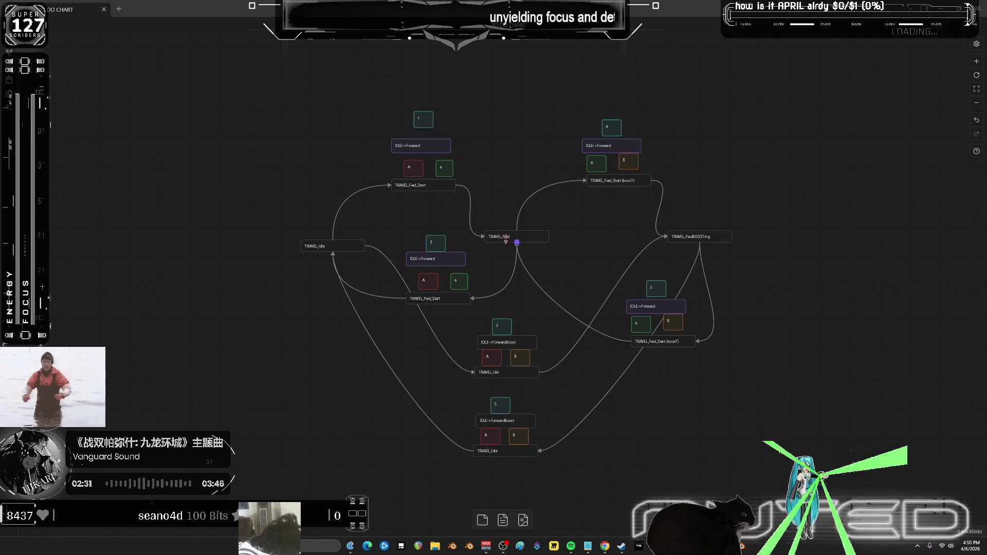
click(527, 238)
click(509, 219)
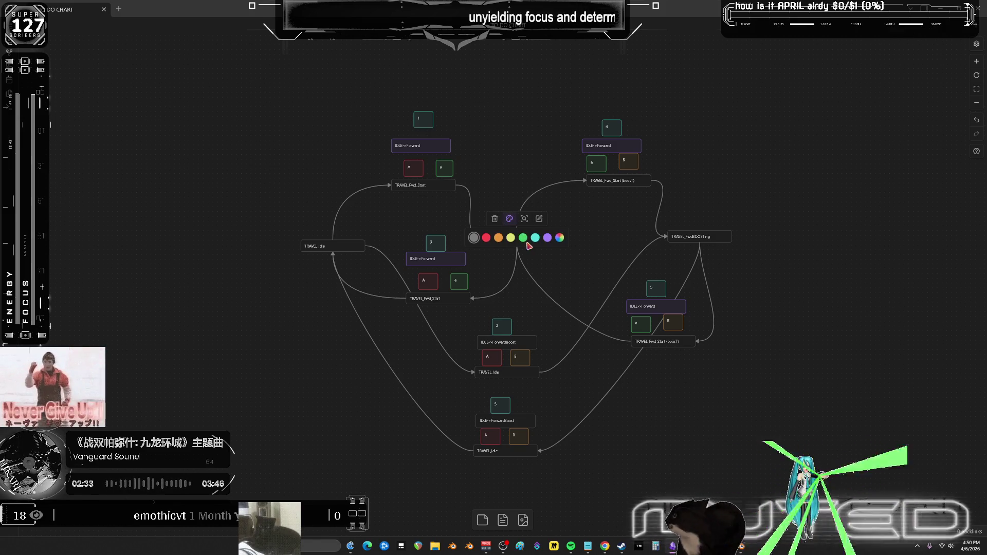
click(724, 237)
click(693, 218)
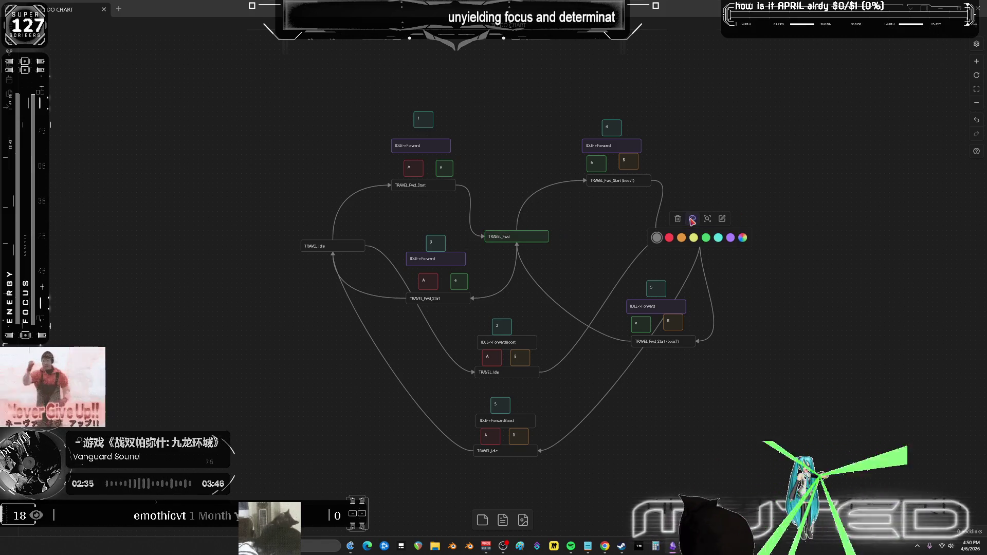
click(682, 238)
- Colour the upper TRAVEL_Idle red, select the whole chart, then switch to the Epic Games Launcher
click(315, 246)
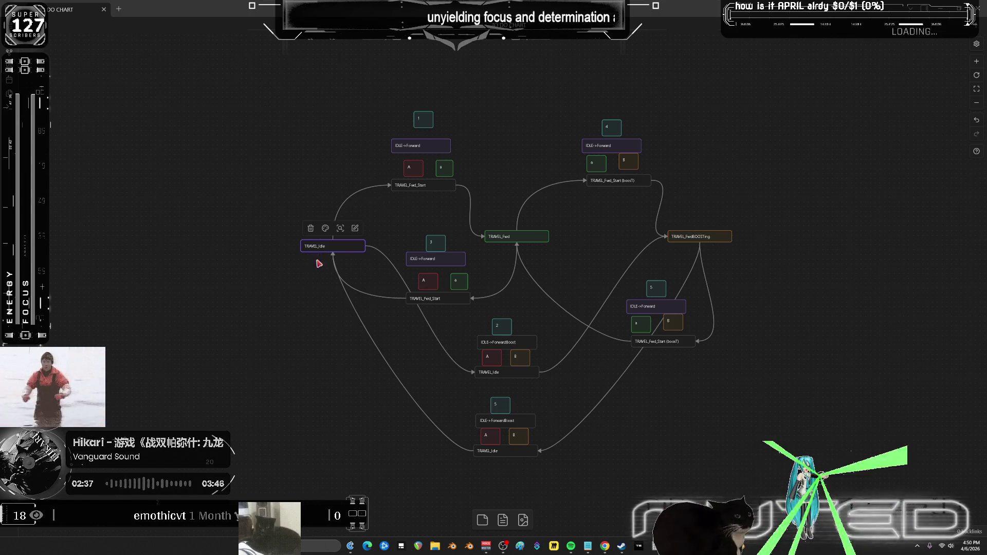
click(326, 229)
click(304, 247)
click(330, 179)
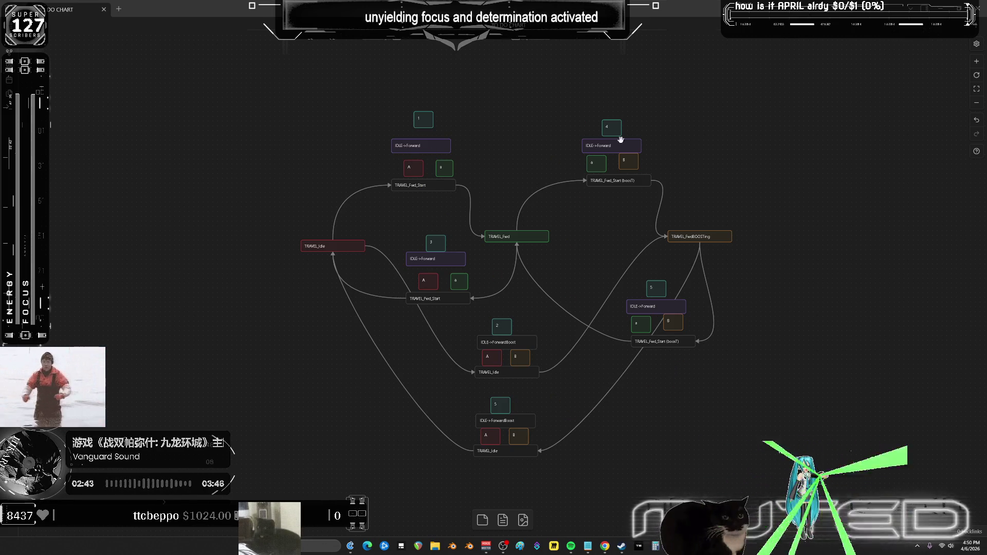
mouse_move(767, 493)
mouse_down()
mouse_move(568, 352)
mouse_move(286, 86)
mouse_up()
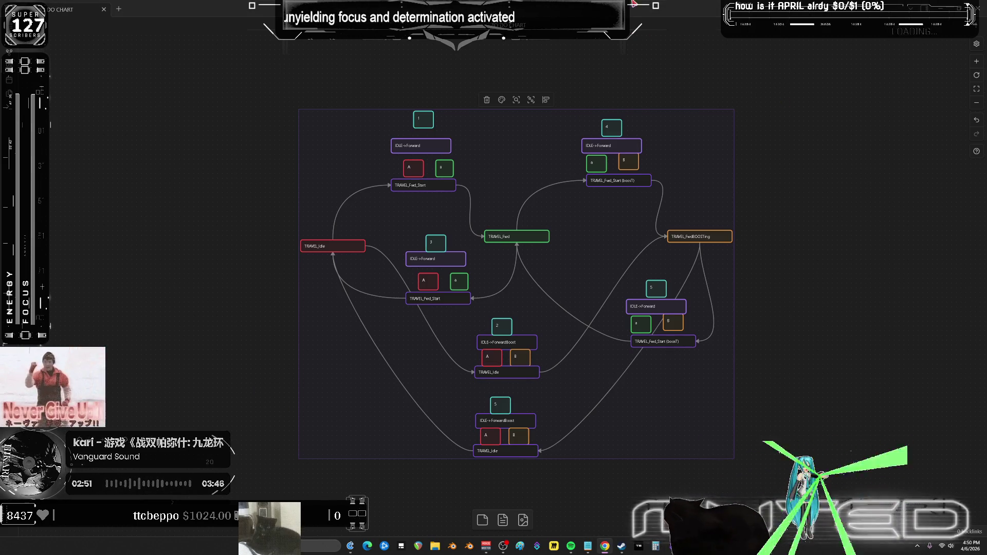
key(alt+Tab)
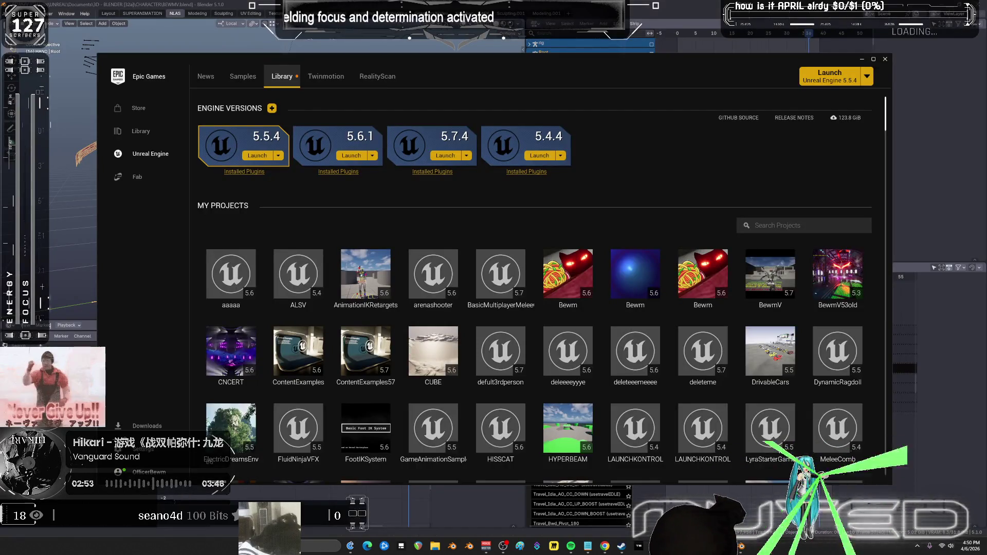
click(862, 59)
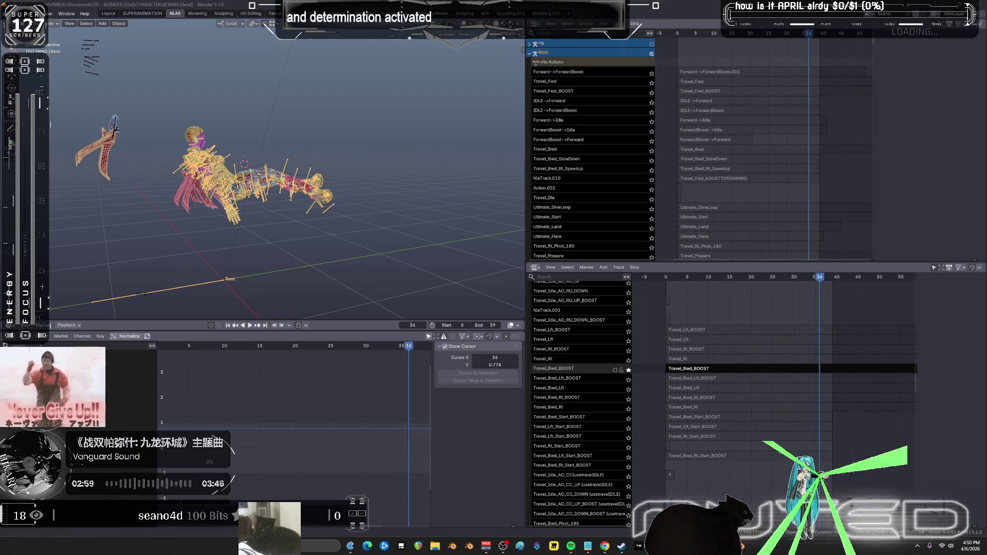
key(alt+Tab)
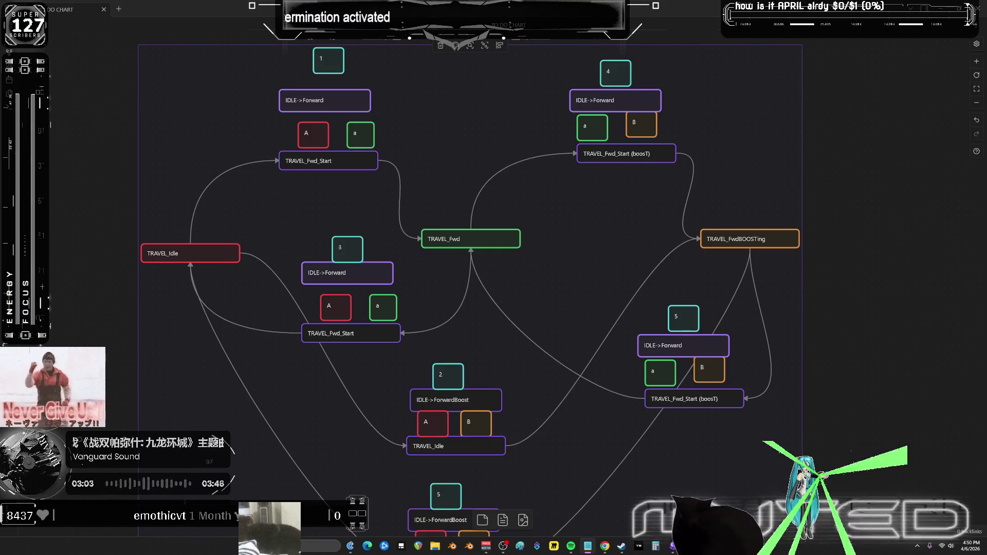
- Relabel the first IDLE->Forward node as Forward->Idle
drag(389, 131, 439, 161)
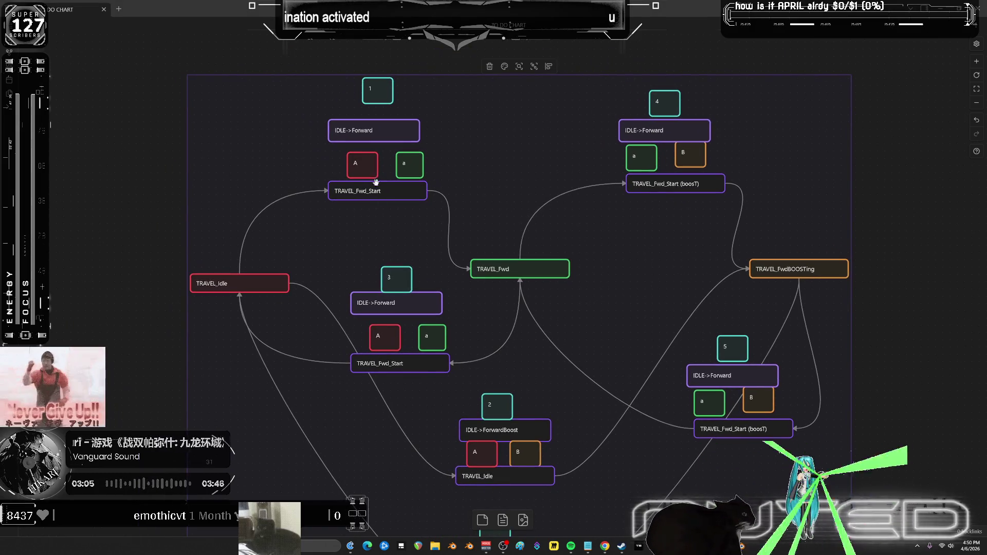
click(362, 131)
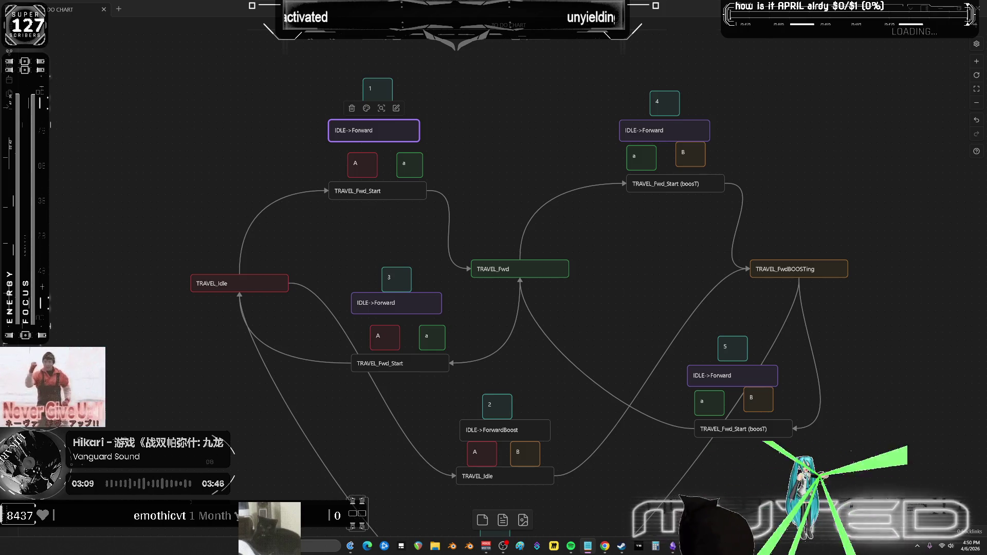
click(517, 269)
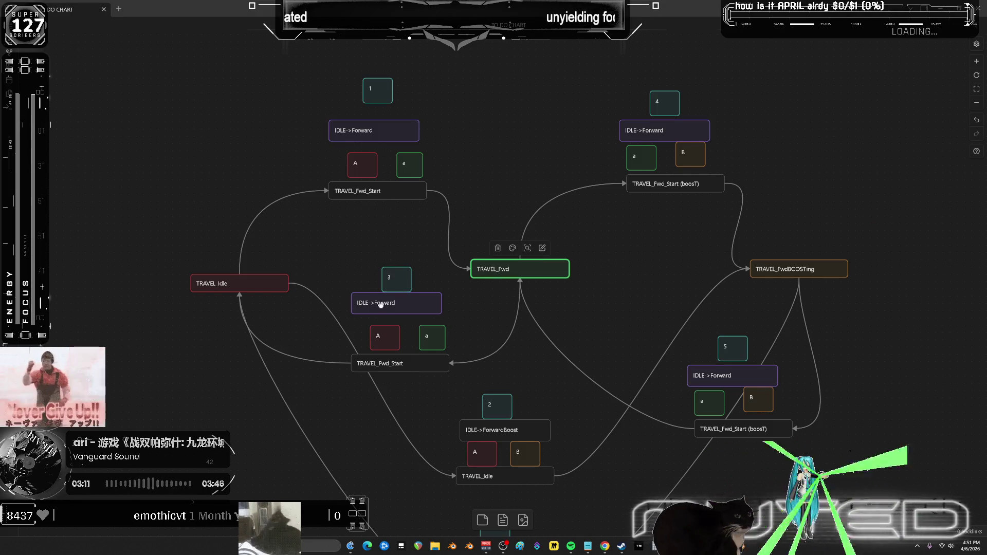
click(508, 431)
click(576, 360)
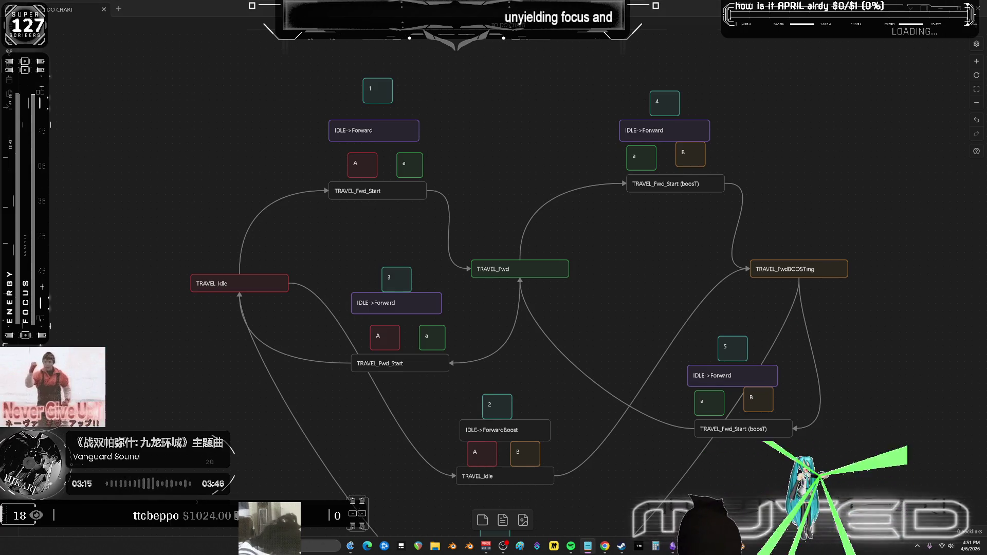
scroll(559, 308, down, 2)
click(401, 244)
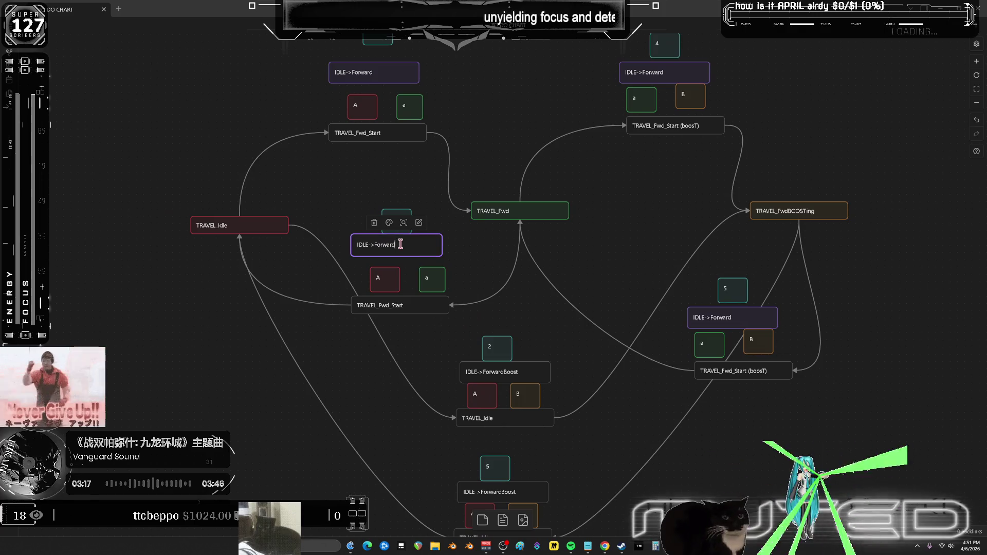
key(ctrl+a)
text(Forward->Idle)
click(573, 255)
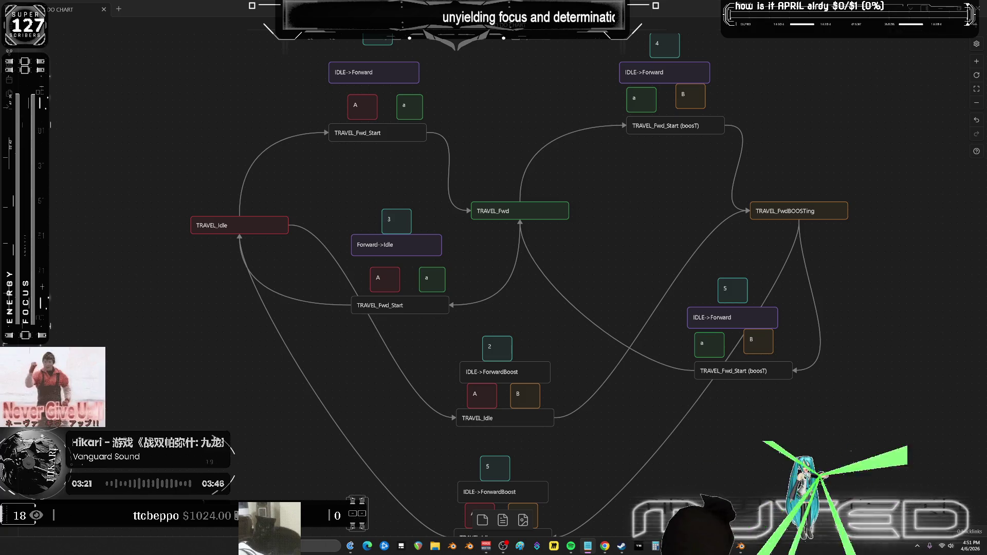
- Relabel the top-right IDLE->Forward node as Forward->ForwardBoost
scroll(739, 227, up, 2)
click(667, 116)
key(ctrl+a)
text(Forward->ForwardBoost)
click(819, 137)
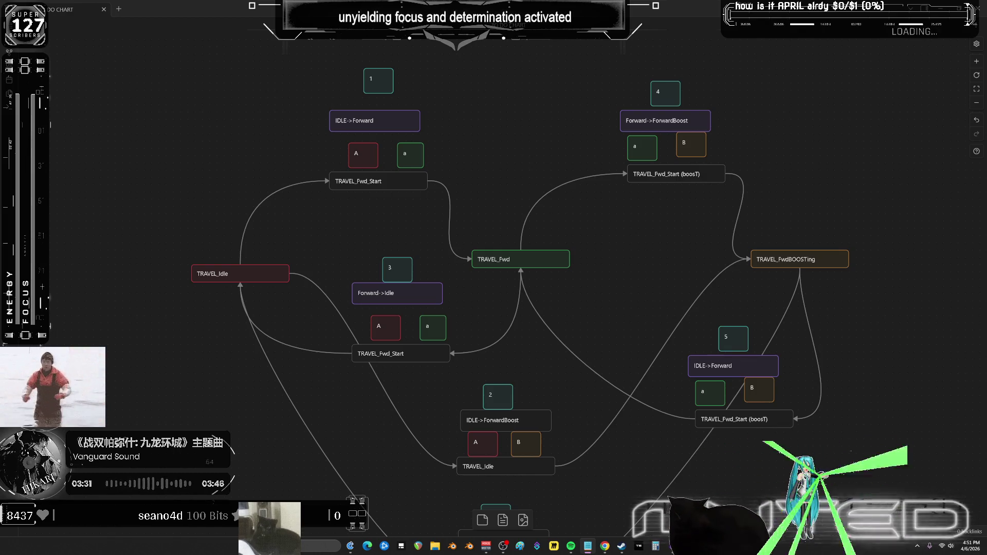
- Rename the label under group 5 to ForwardBoost->Idle
click(736, 341)
double_click(735, 365)
text(ForwardBoost->Idle)
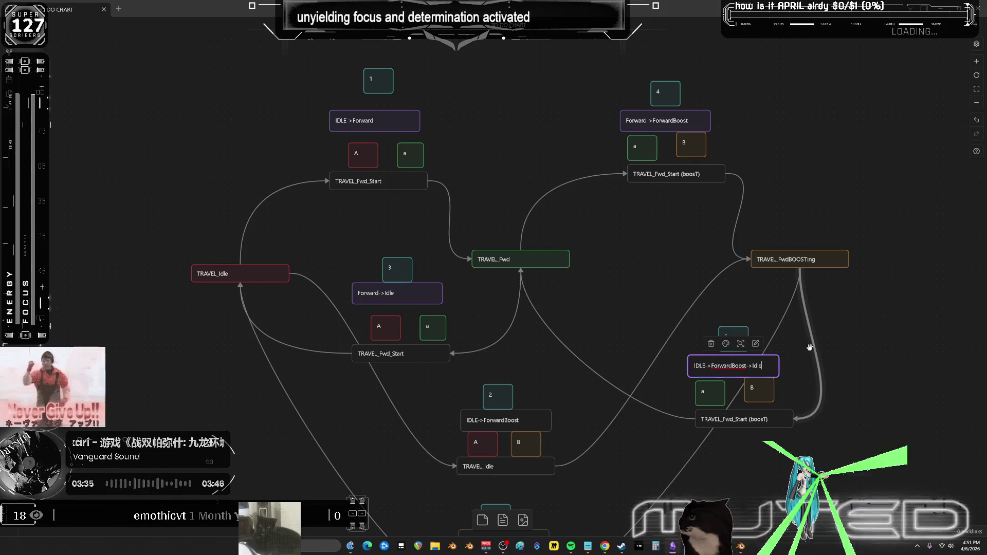
click(842, 348)
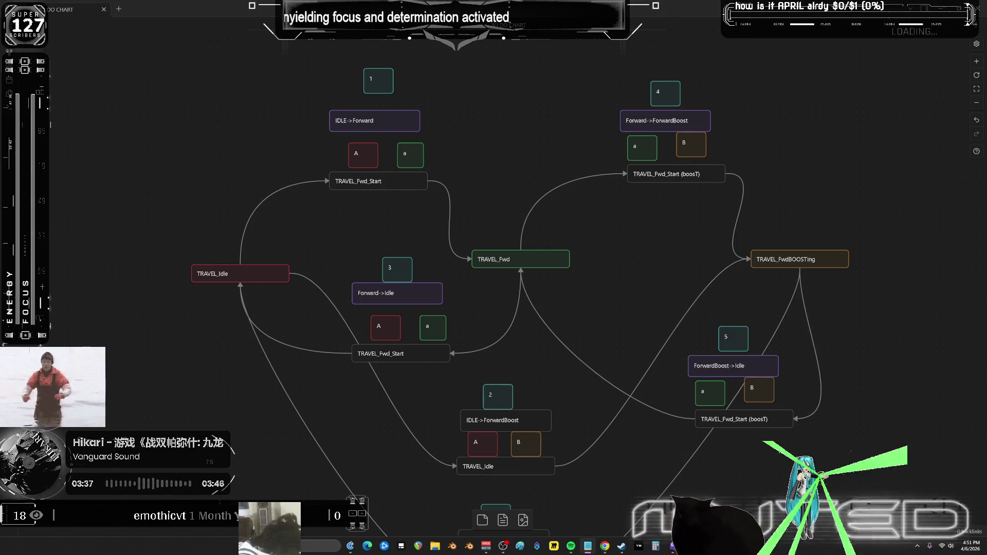
- Change that label to ForwardBoost->Forward and renumber its box to 6
drag(603, 342, 594, 323)
scroll(593, 323, down, 3)
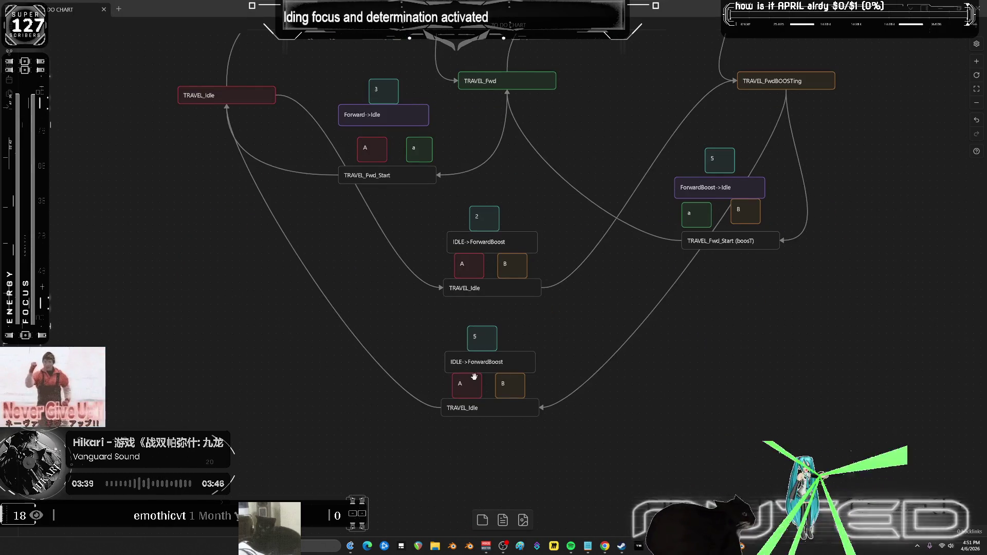
scroll(544, 214, up, 3)
drag(552, 374, 556, 266)
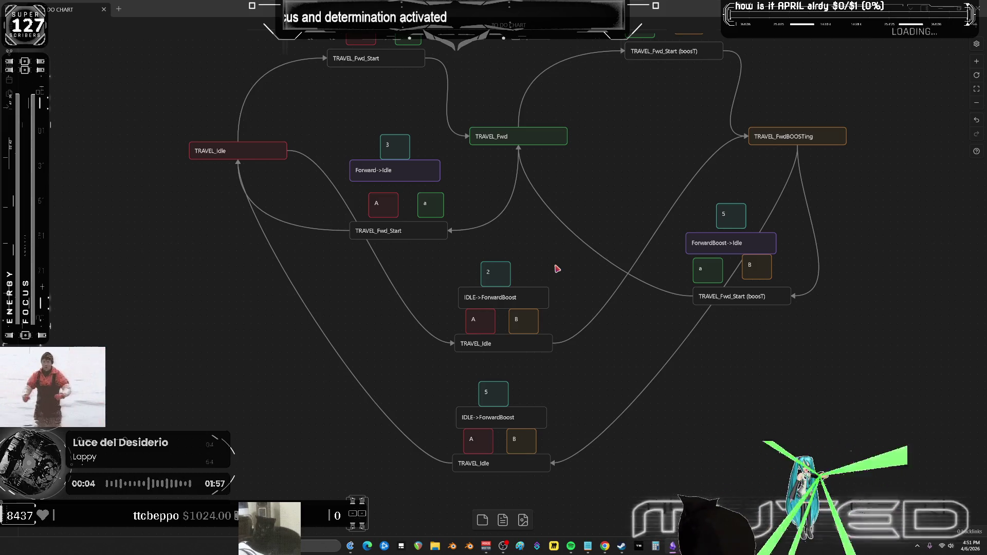
double_click(734, 242)
key(ctrl+c)
text(Forward)
double_click(741, 218)
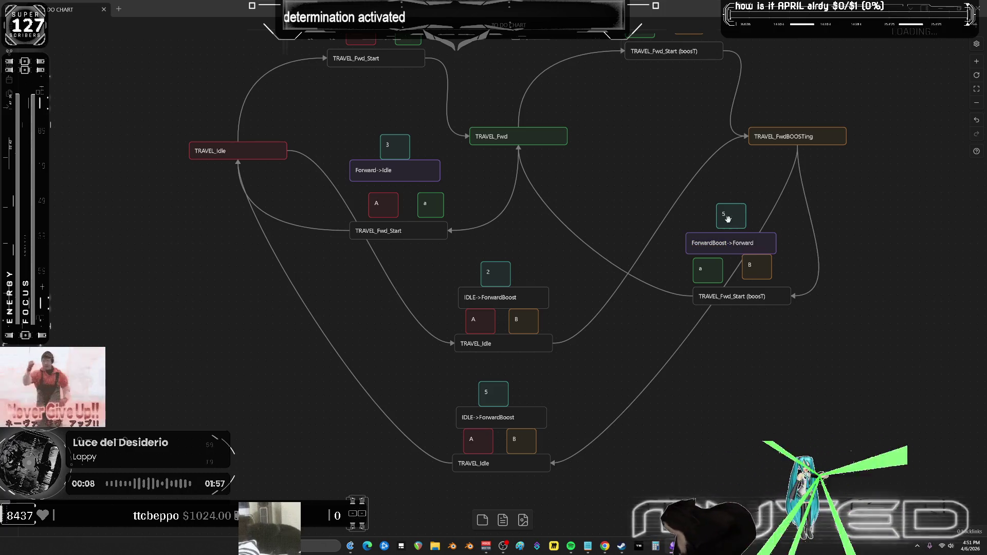
text(6)
click(910, 268)
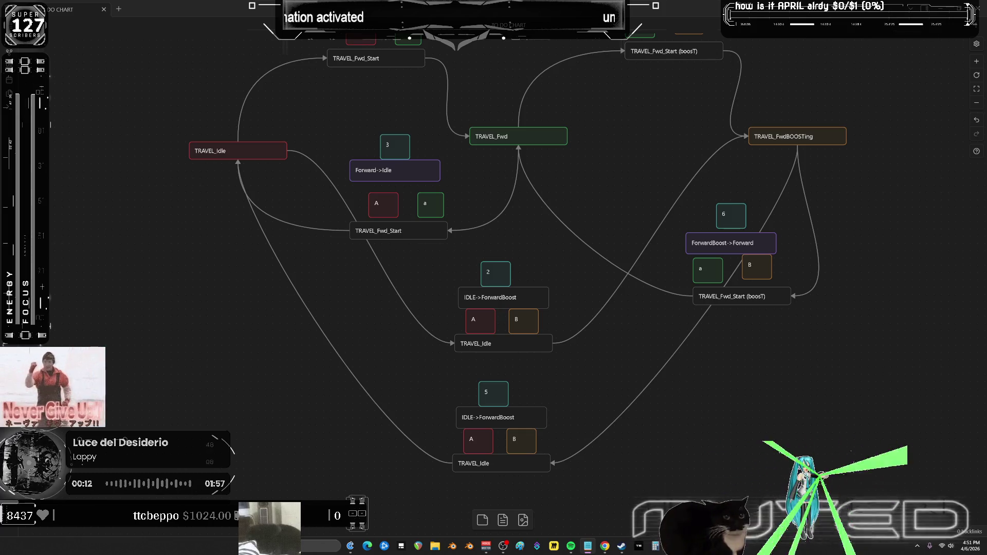
- Relabel the bottom IDLE->ForwardBoost node as ForwardBoost->Idle
double_click(497, 417)
key(ctrl+v)
click(581, 374)
mouse_move(606, 268)
mouse_down()
mouse_move(625, 310)
mouse_move(620, 324)
mouse_up()
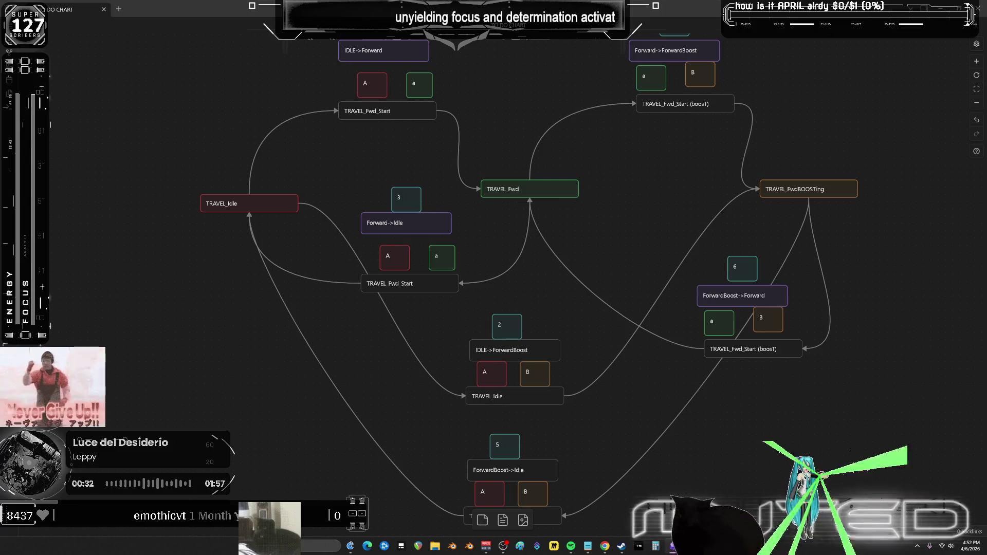
- Back in Blender, widen the 3D viewport and return to the first frame
key(alt+Tab)
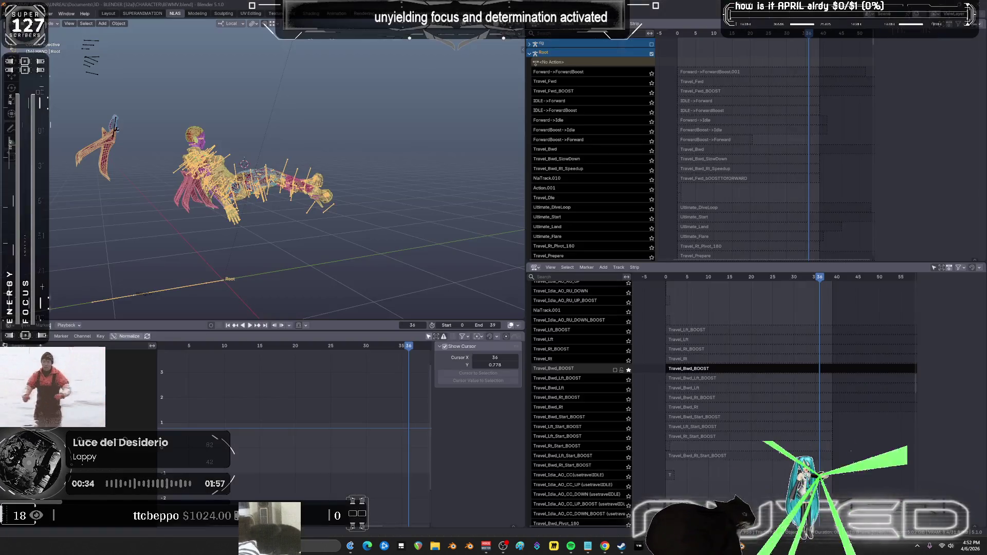
drag(526, 186, 565, 186)
right_click(288, 175)
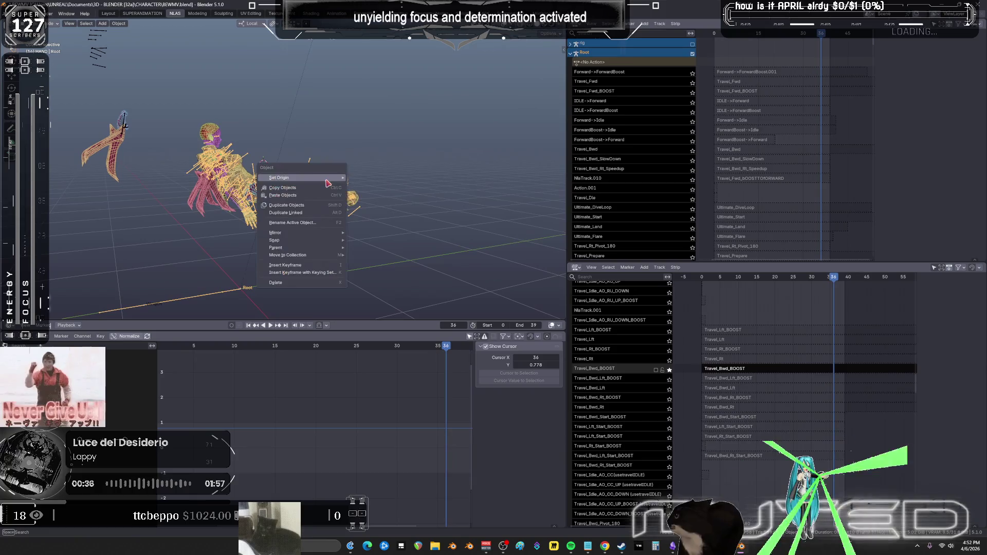
scroll(356, 139, up, 2)
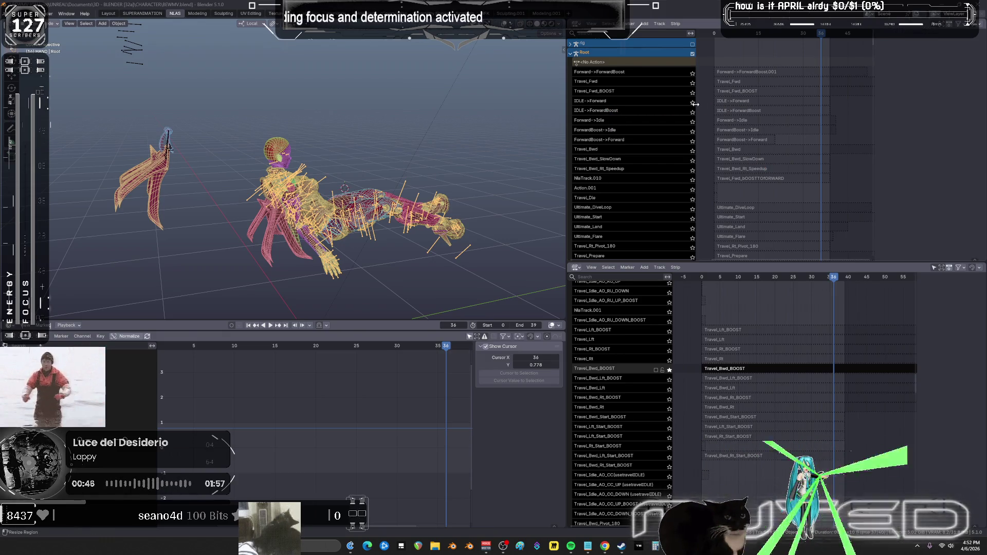
key(ctrl+z)
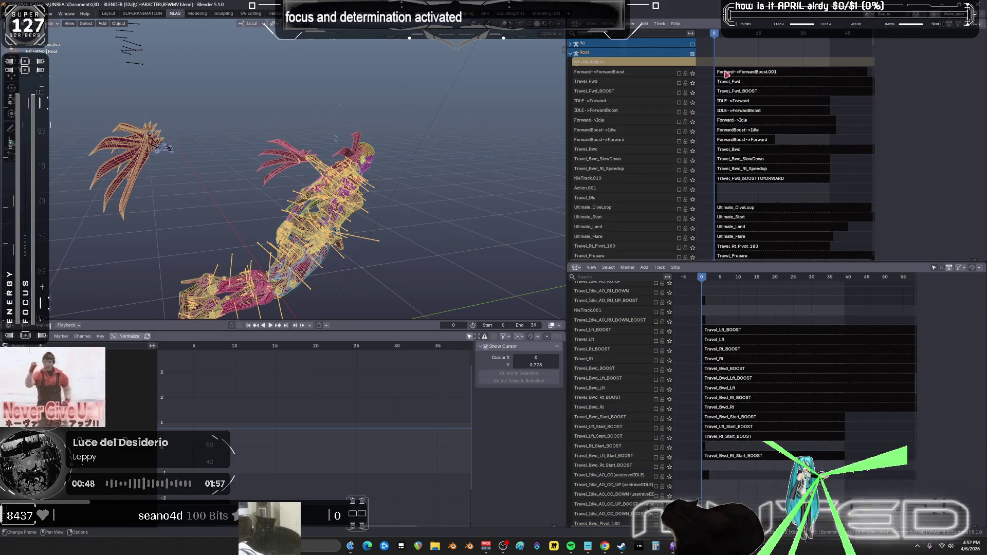
- Solo the IDLE->Forward track and scrub its flight to frame 18
click(726, 101)
click(692, 101)
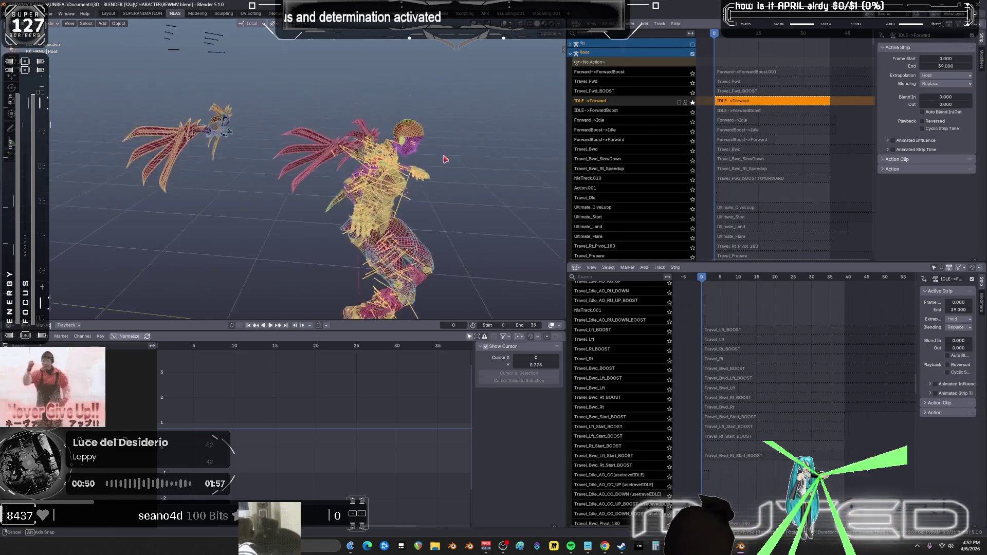
middle_drag(451, 159, 427, 216)
scroll(427, 216, up, 5)
drag(399, 333, 399, 391)
middle_drag(412, 322, 418, 288)
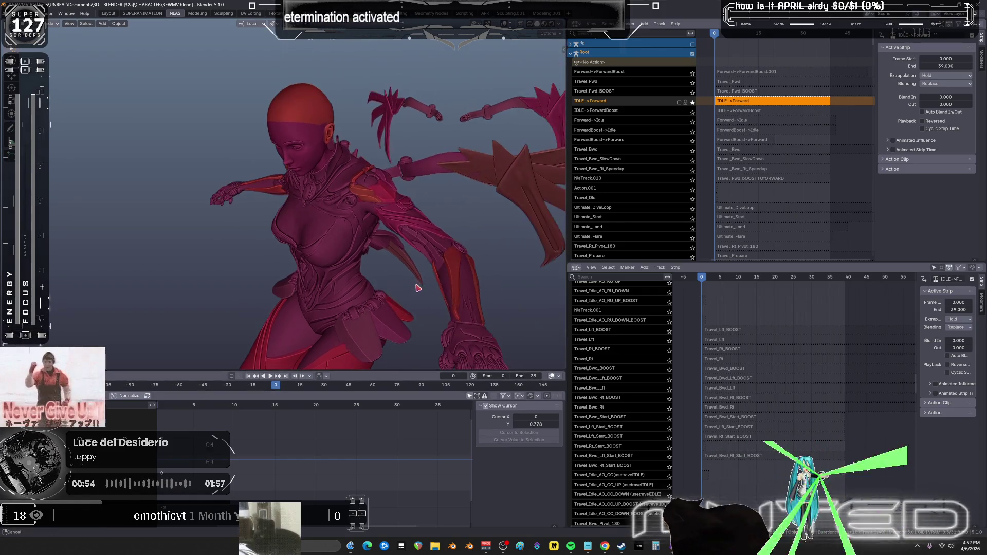
scroll(418, 288, down, 5)
alt+drag(329, 243, 406, 251)
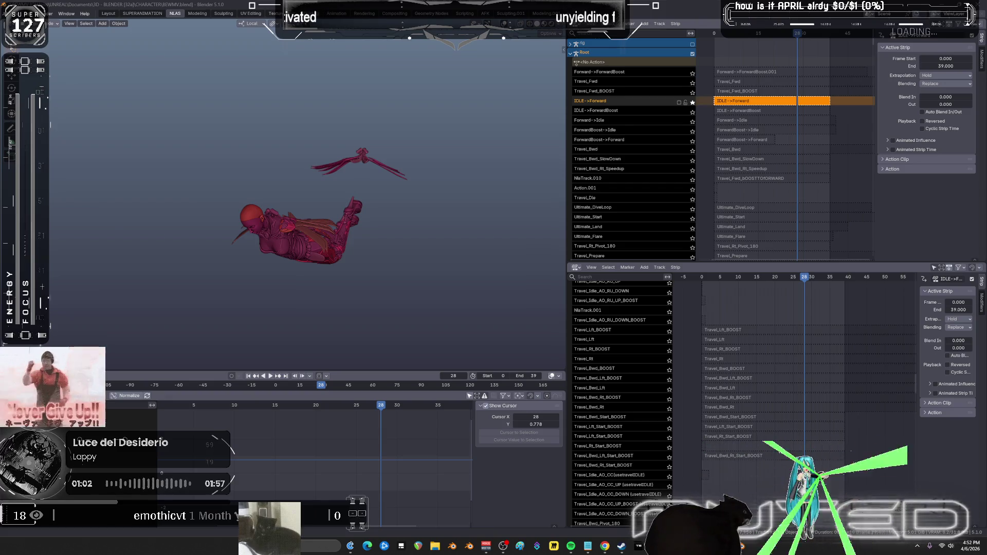
click(692, 103)
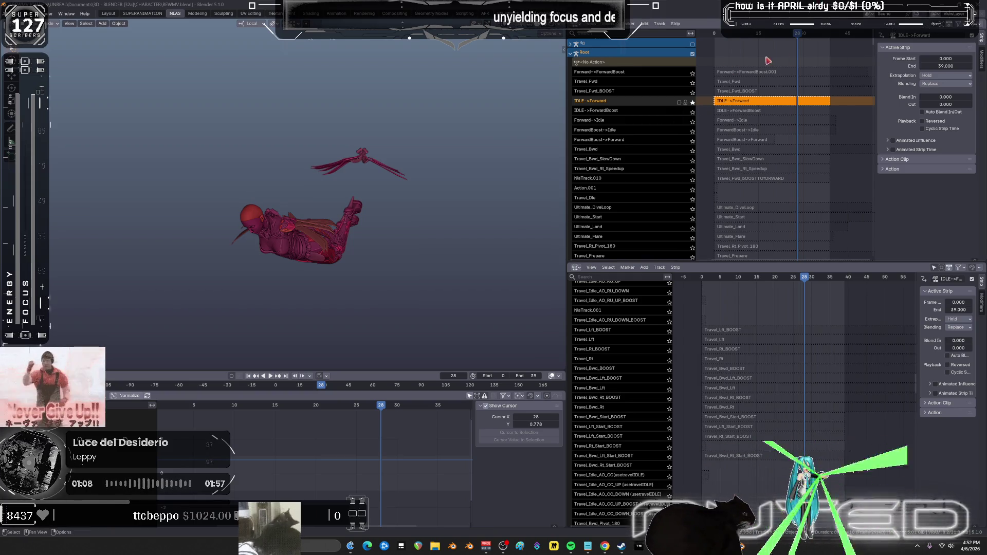
- Solo the IDLE->ForwardBoost track instead and play it back
drag(790, 39, 830, 46)
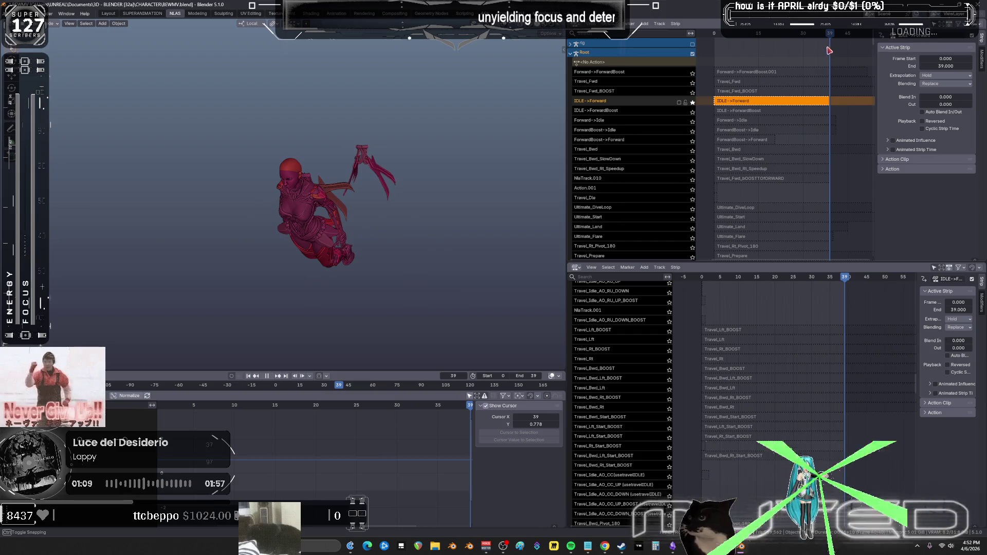
click(692, 112)
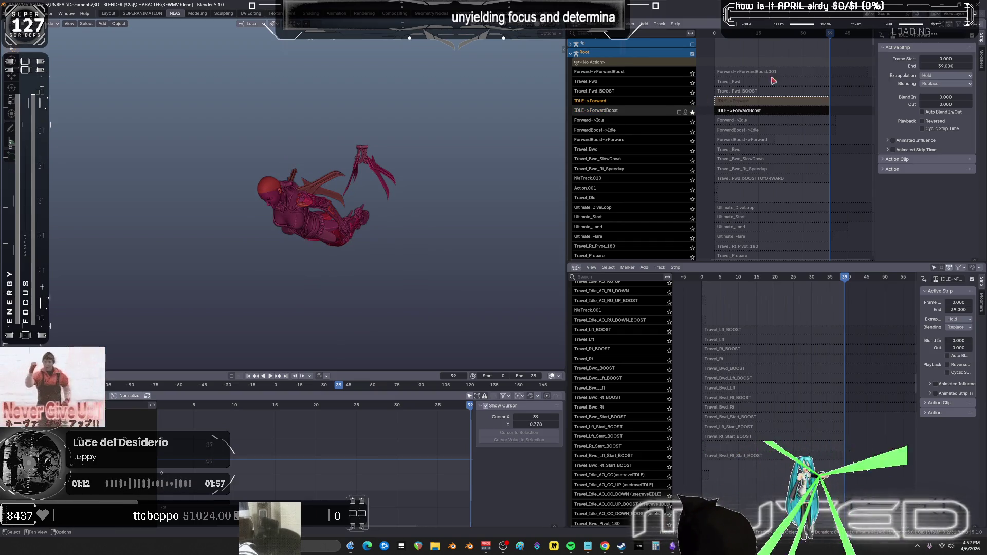
key(space)
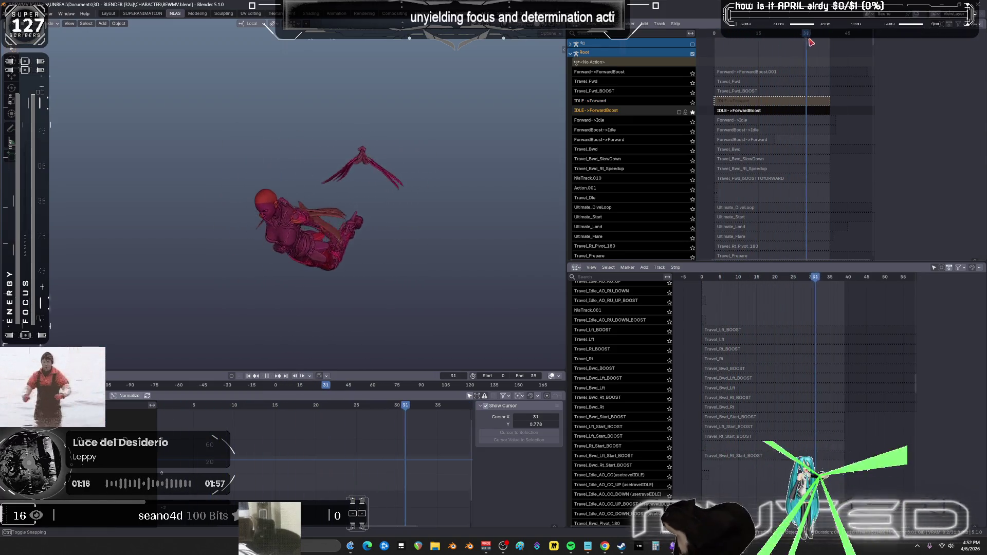
key(space)
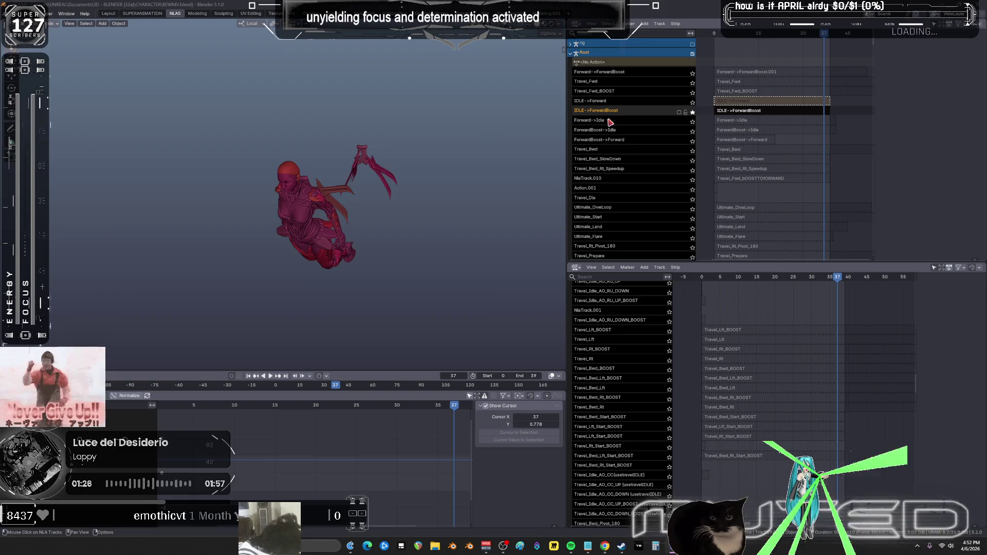
- Solo the Forward->Idle track and play it up to frame 31
click(693, 122)
key(space)
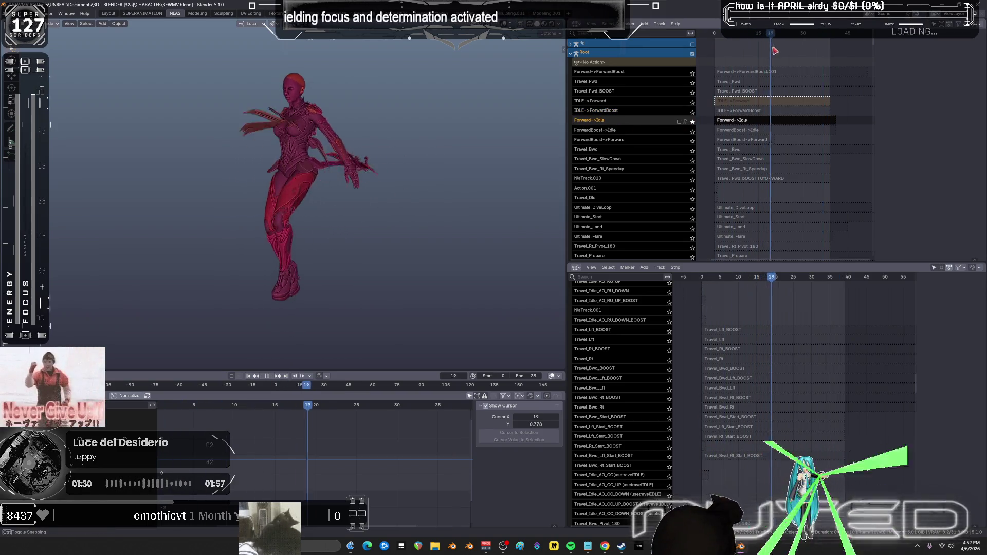
key(space)
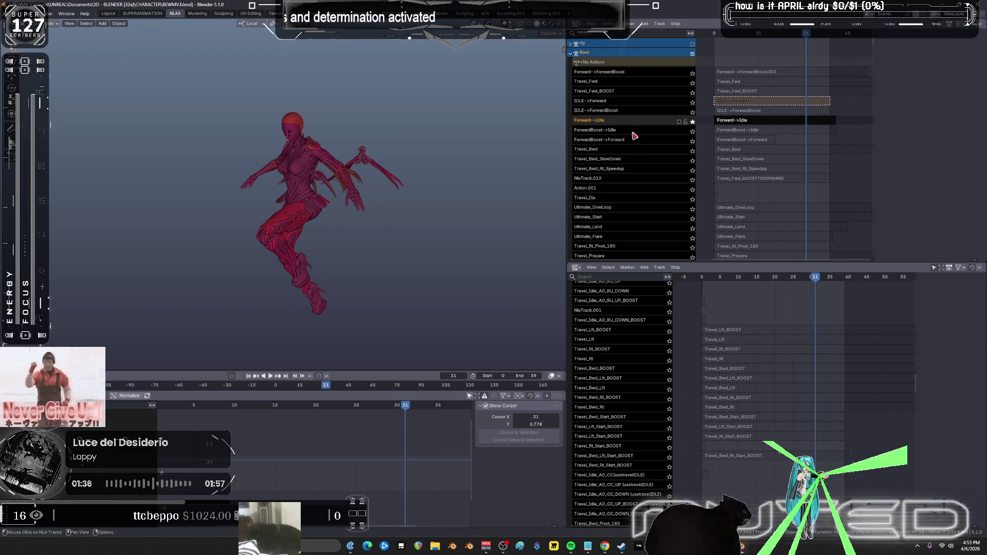
- Inspect the boost-to-forward strip on NlaTrack.010 in the sidebar and scrub frames 2 to 25
click(617, 92)
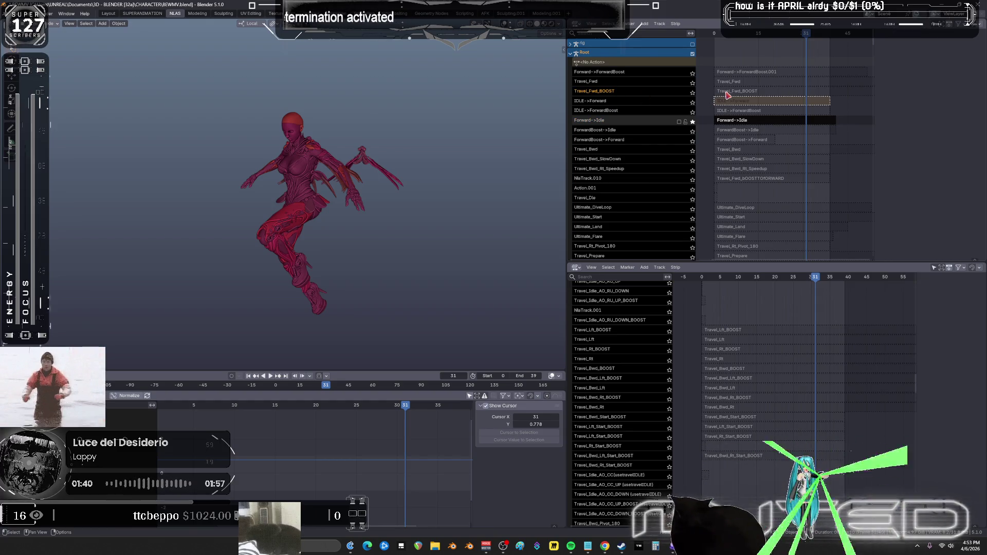
key(n)
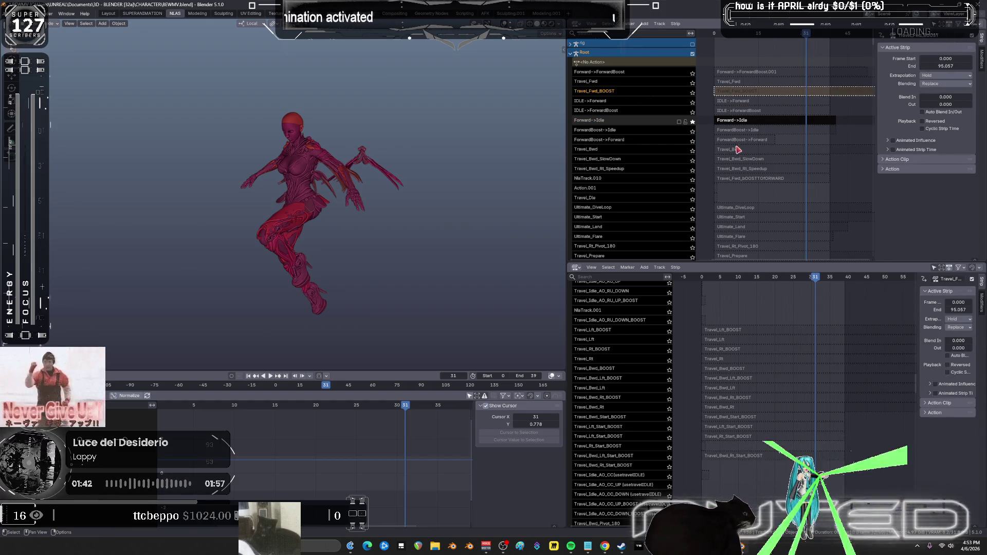
right_click(745, 160)
click(753, 180)
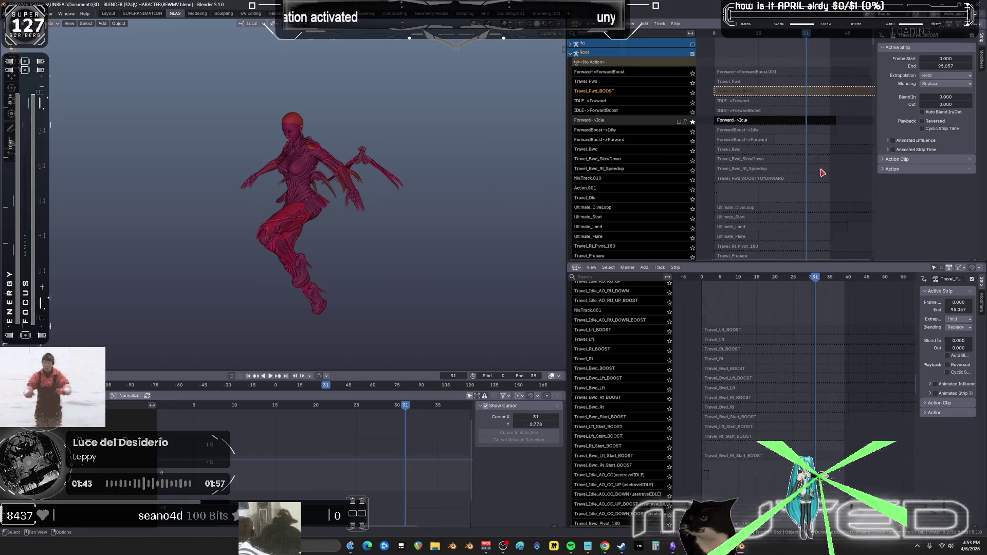
click(753, 180)
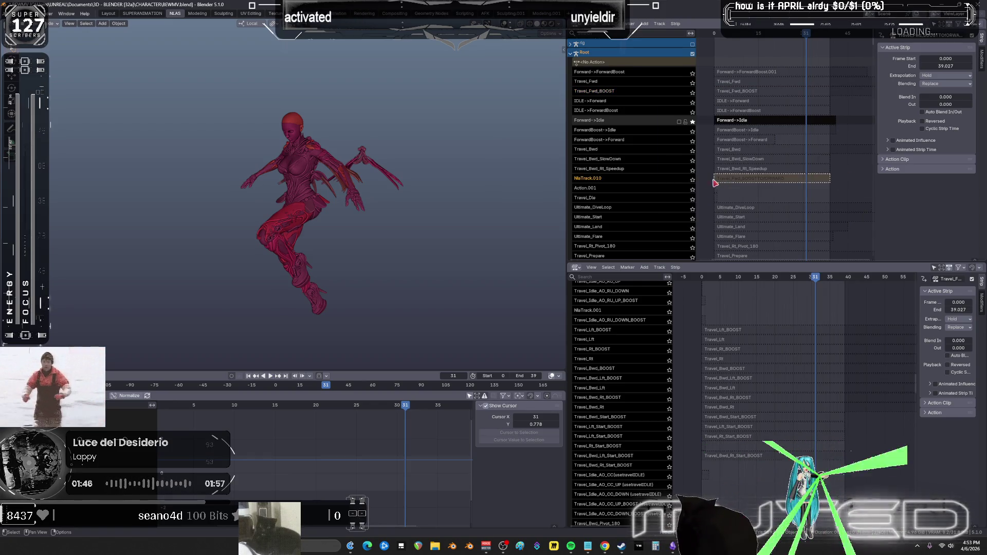
mouse_move(722, 37)
mouse_down()
mouse_move(790, 60)
mouse_move(834, 48)
mouse_move(711, 64)
mouse_up()
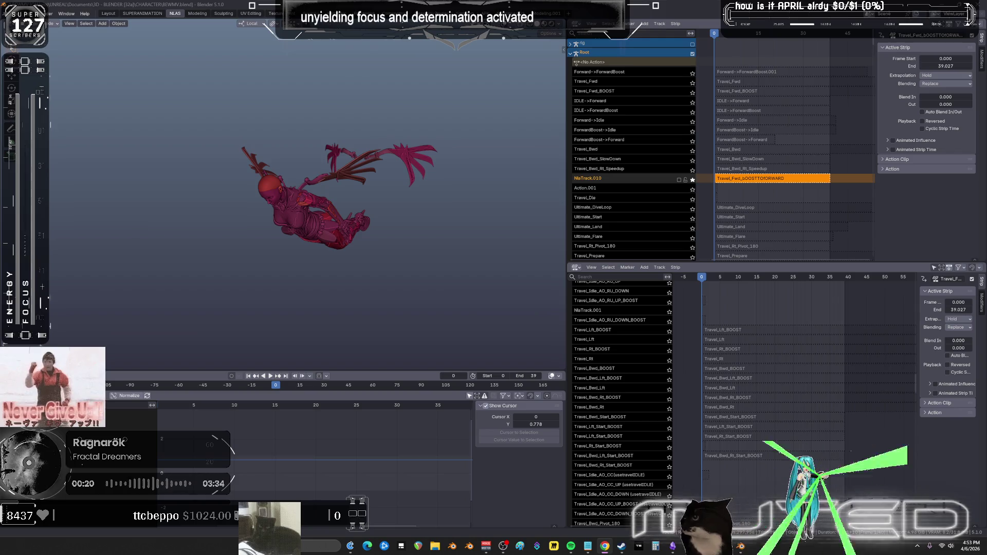
key(alt+Tab)
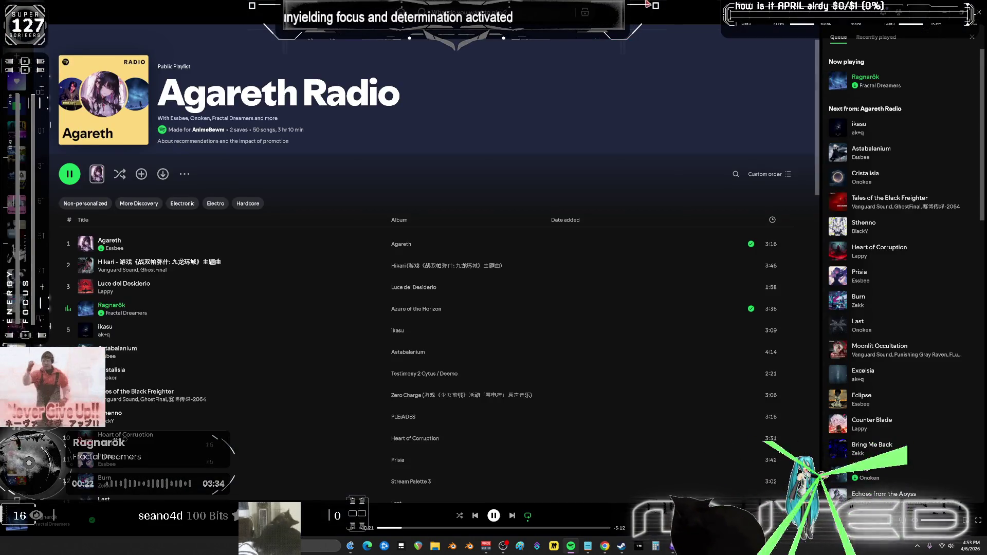
scroll(639, 267, down, 3)
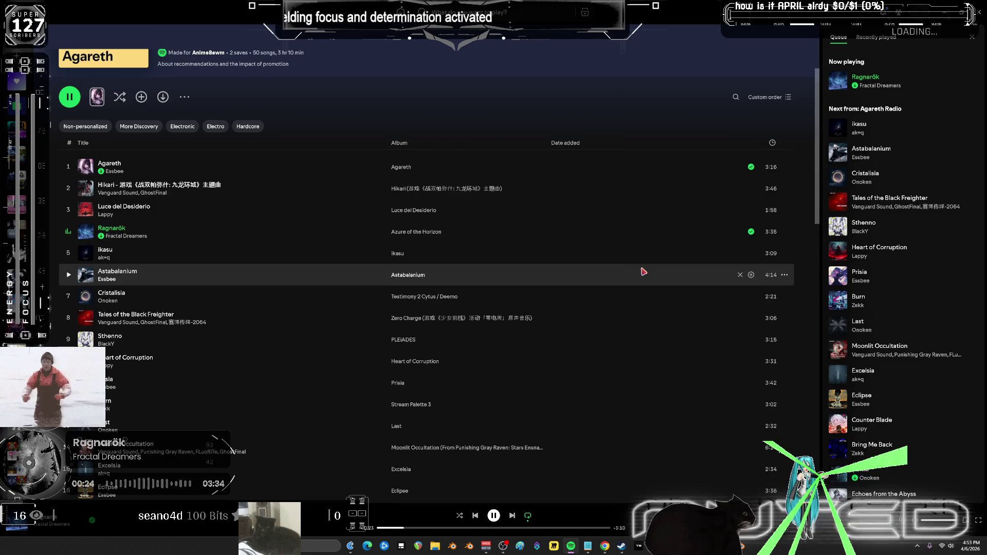
key(alt+Tab)
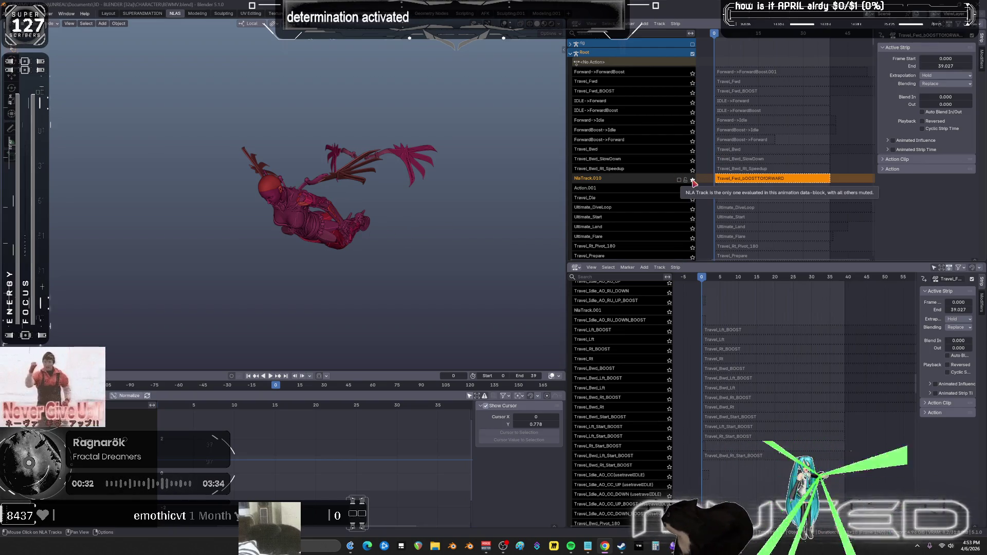
- Solo NlaTrack.010, then Travel_Bwd_Rt_Speedup, and scrub it to frame 10
click(693, 181)
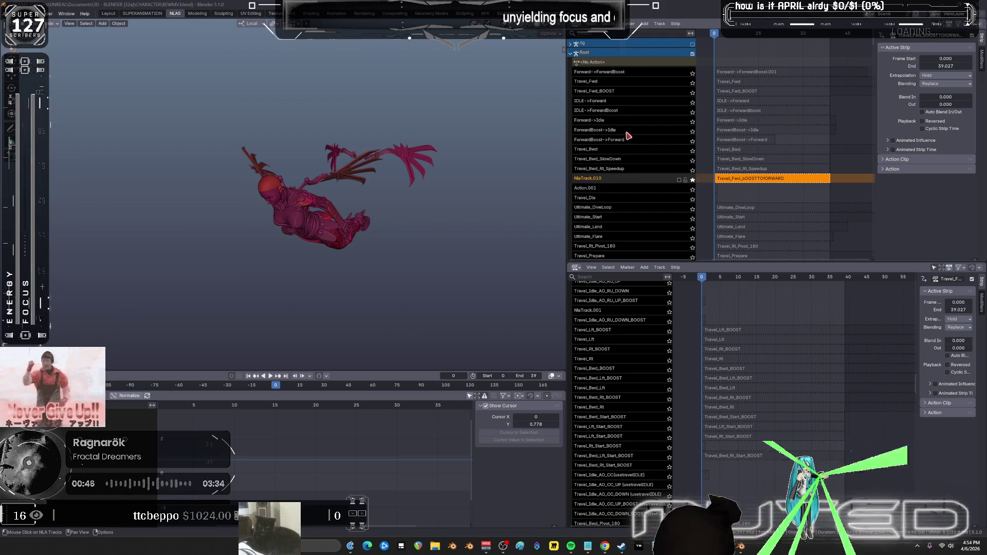
scroll(630, 151, down, 1)
scroll(630, 150, down, 3)
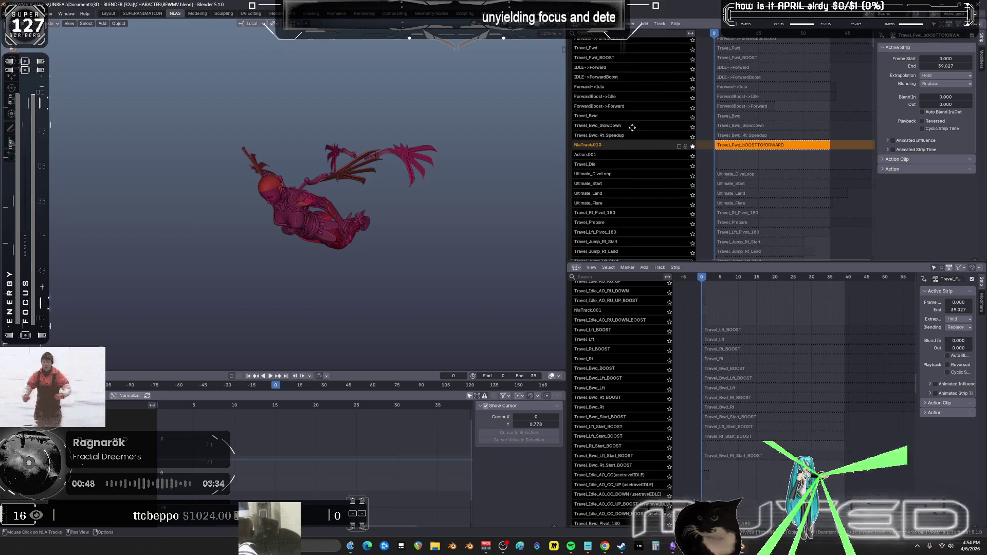
scroll(632, 127, down, 1)
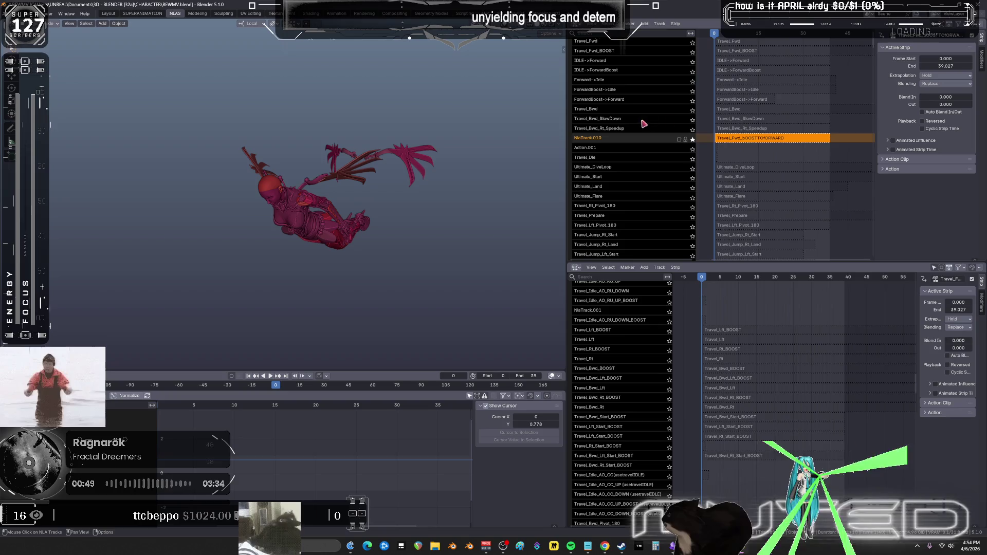
click(692, 128)
drag(730, 34, 748, 43)
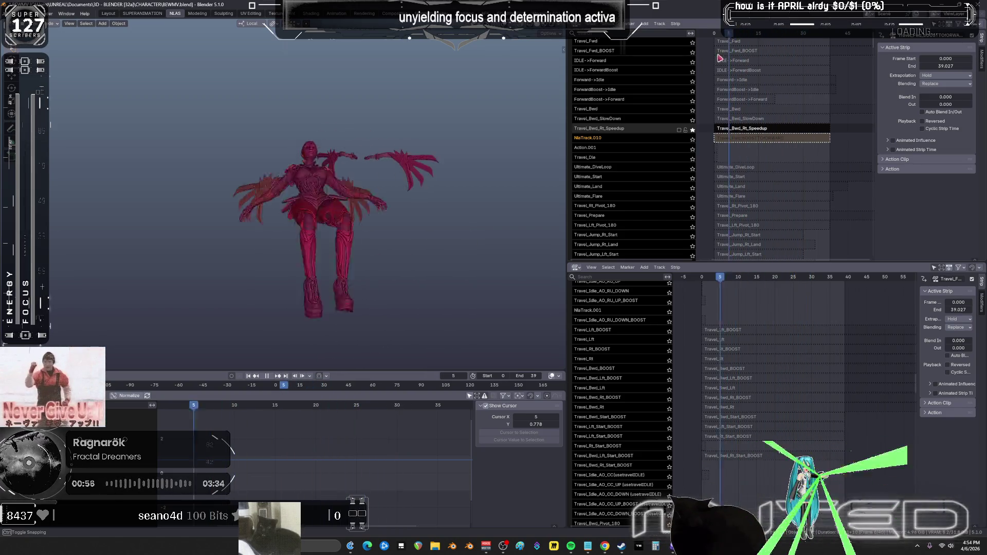
key(Escape)
- Unsolo Travel_Bwd_Rt_Speedup so all tracks evaluate, and orbit around the character
click(693, 130)
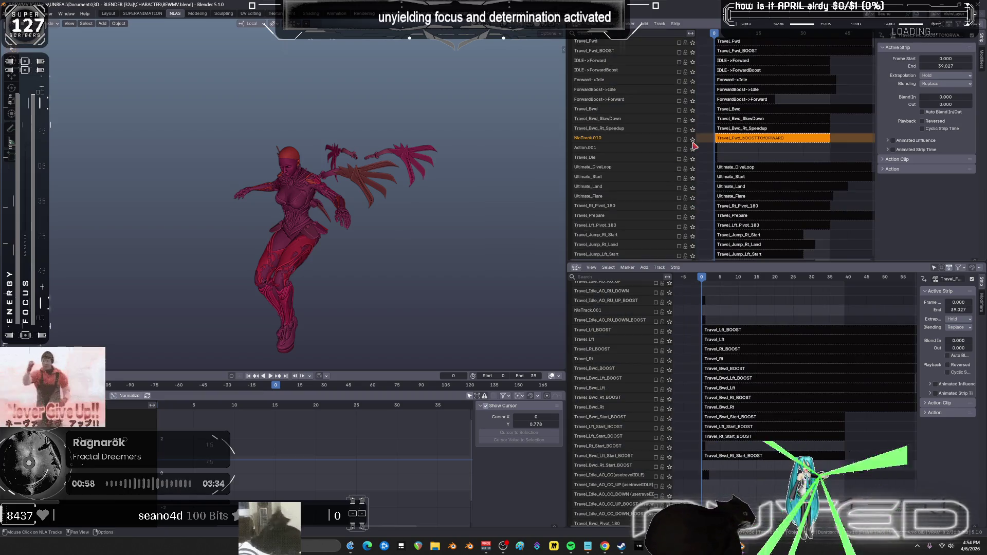
scroll(782, 98, up, 2)
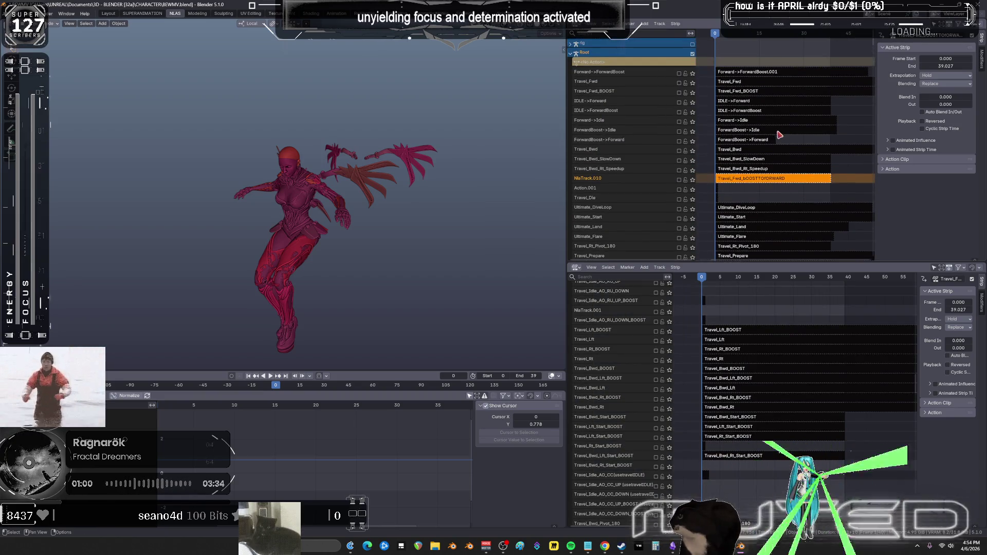
mouse_move(404, 230)
middle_down()
mouse_move(373, 212)
mouse_move(382, 213)
middle_up()
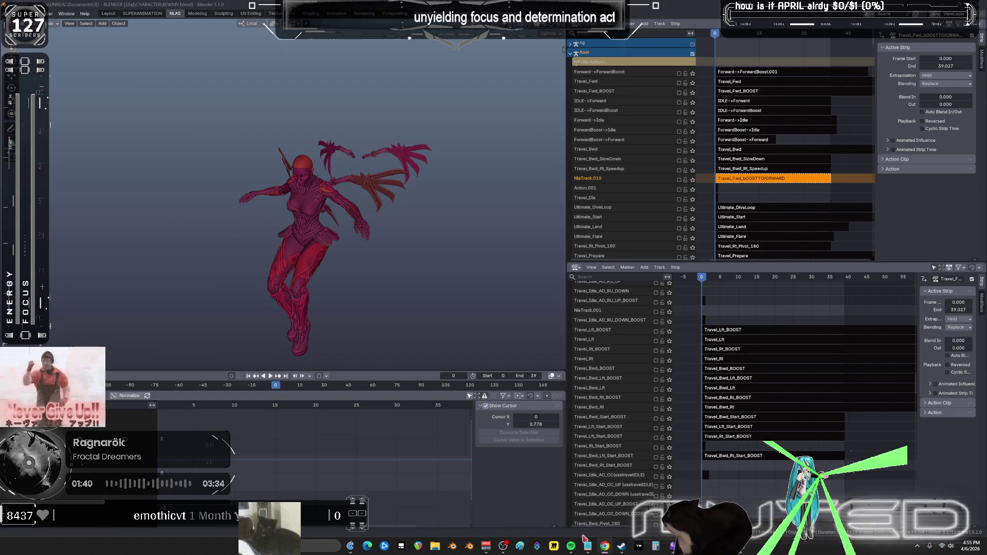
- Open Ragnarök's song radio in Spotify, browse the list, and return to Blender
click(571, 546)
scroll(217, 302, up, 2)
right_click(197, 313)
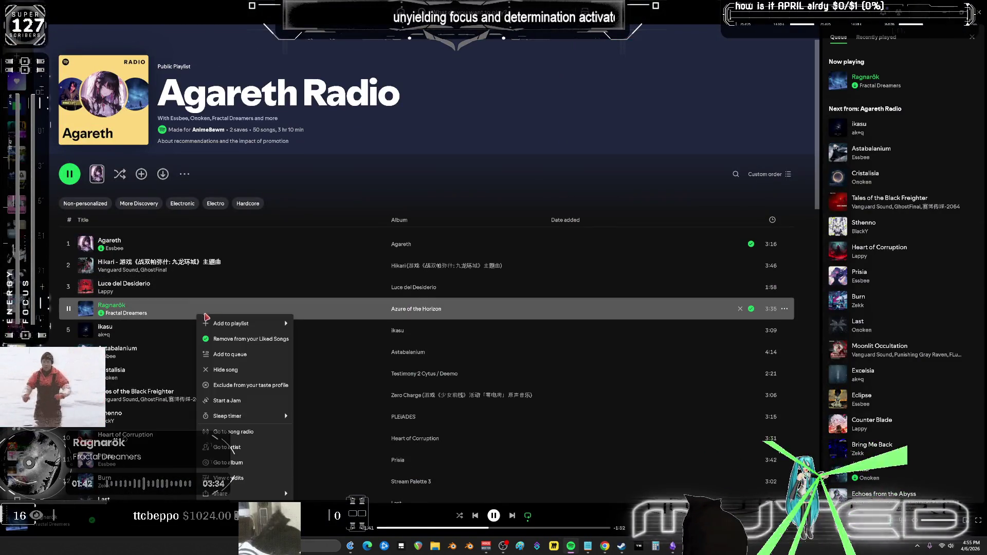
mouse_move(271, 414)
click(246, 432)
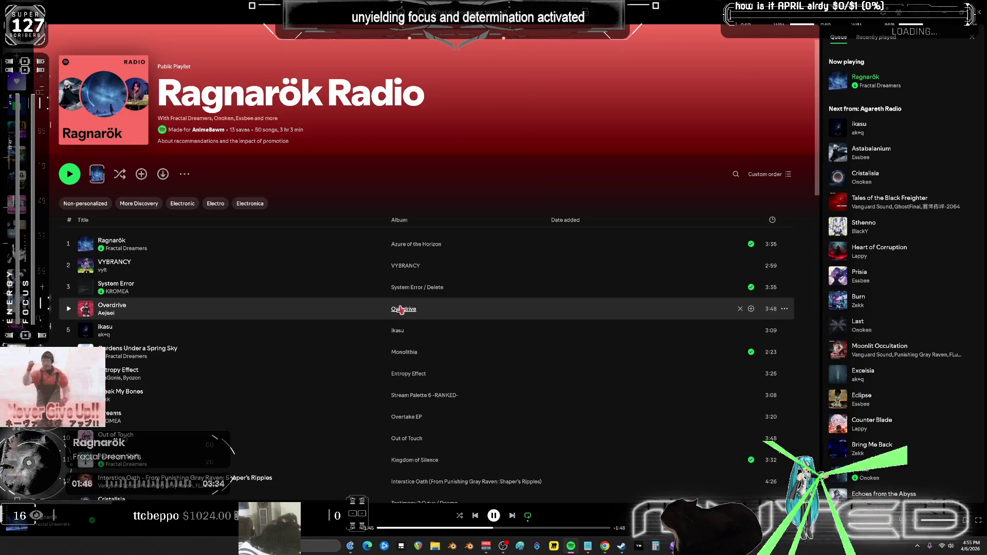
scroll(402, 309, down, 5)
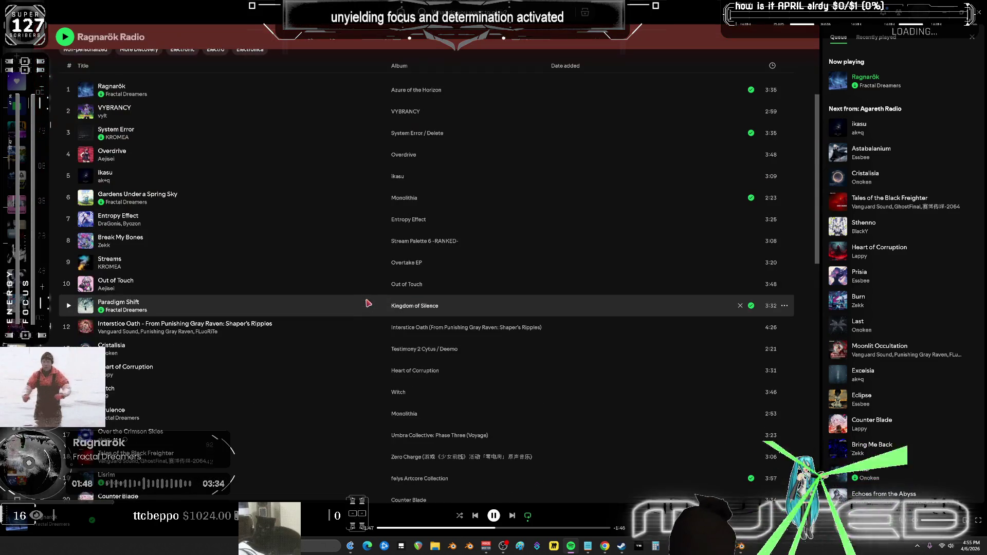
scroll(359, 306, down, 5)
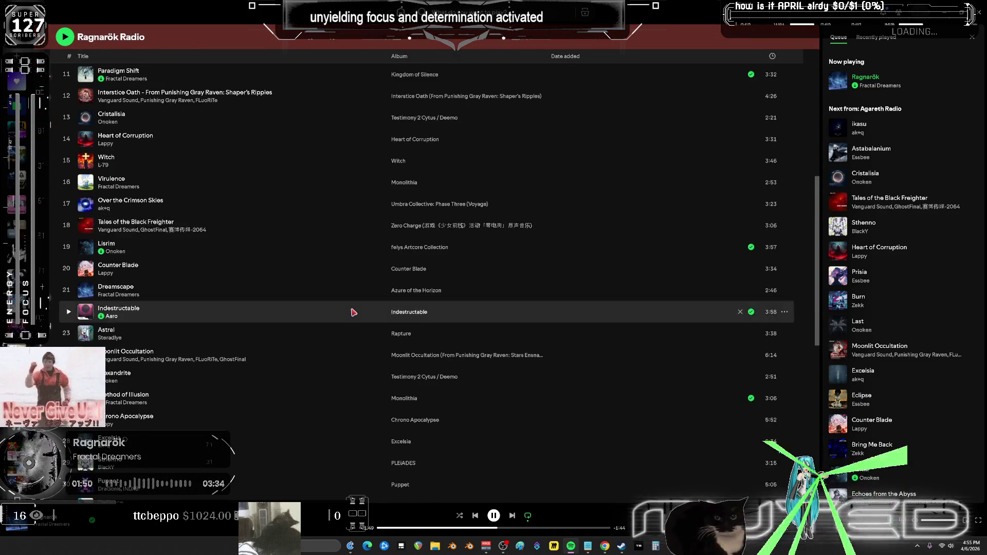
scroll(354, 312, down, 4)
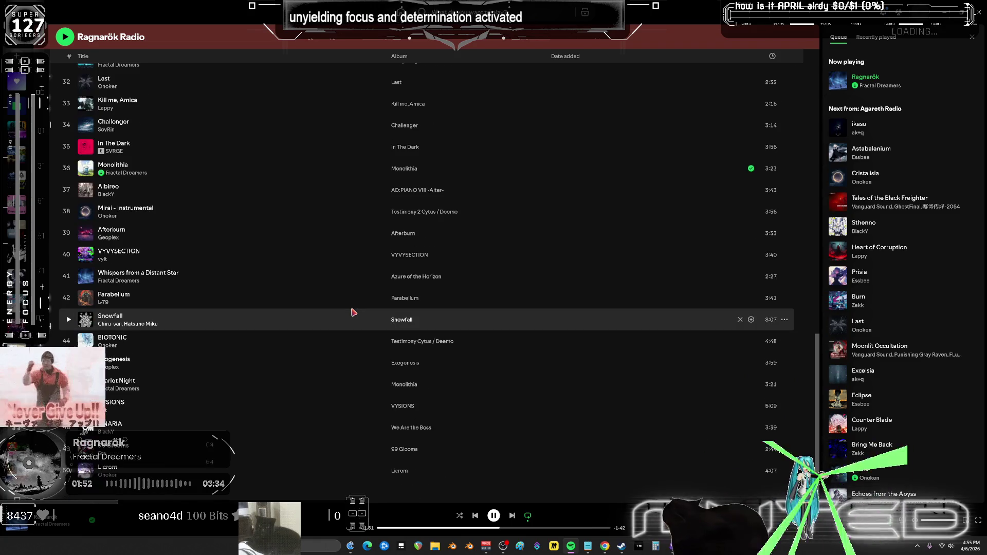
scroll(354, 308, up, 15)
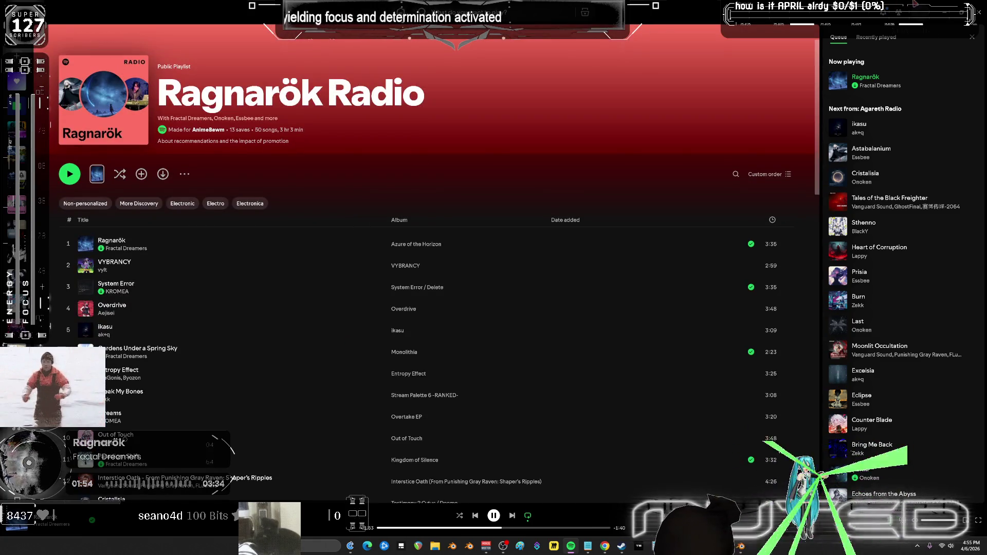
key(alt+Tab)
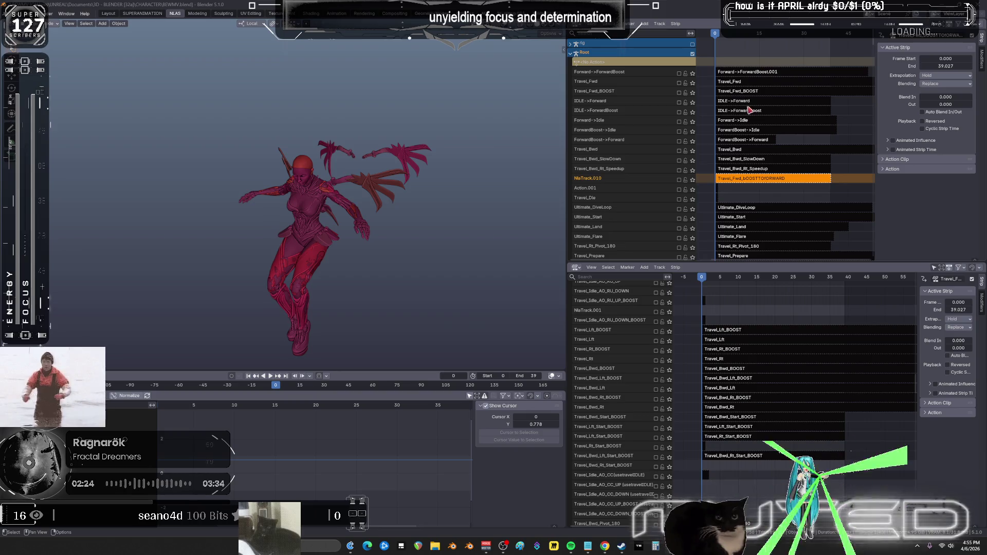
- Solo Forward->ForwardBoost and play it through to frame 40
click(692, 74)
key(space)
drag(786, 57, 837, 67)
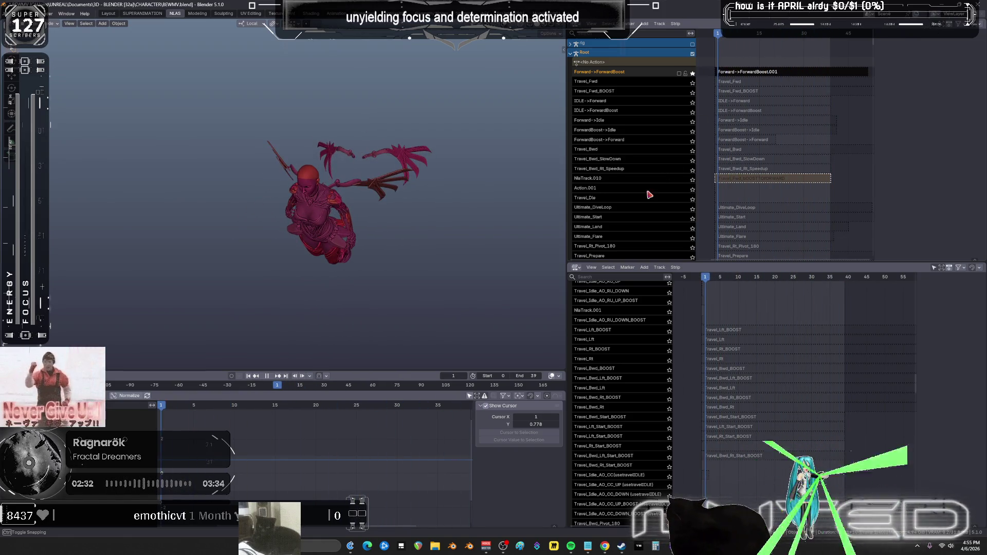
key(space)
- Solo the Travel_Bwd_Speedup track further down and scrub through its motion
scroll(648, 191, down, 15)
scroll(644, 191, down, 15)
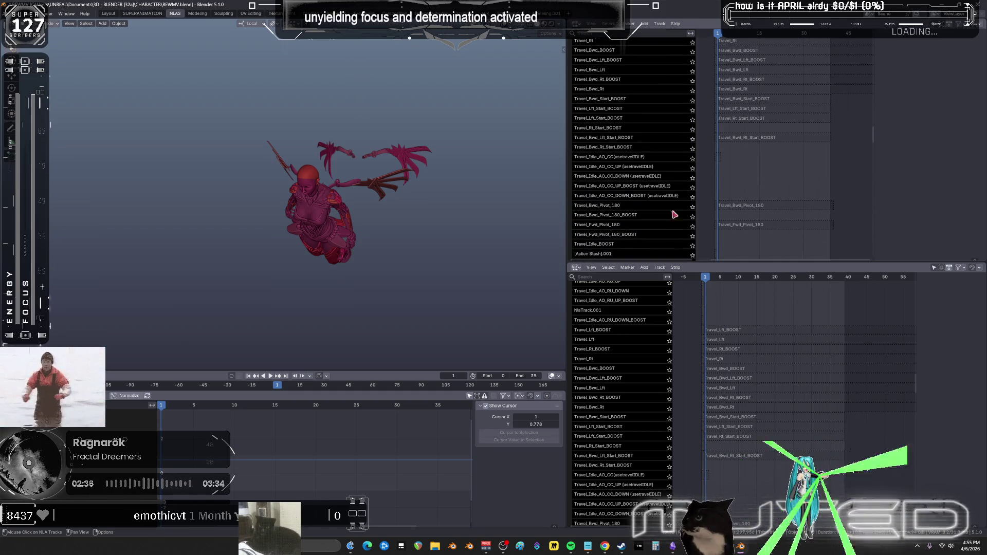
scroll(649, 170, down, 6)
scroll(627, 149, down, 6)
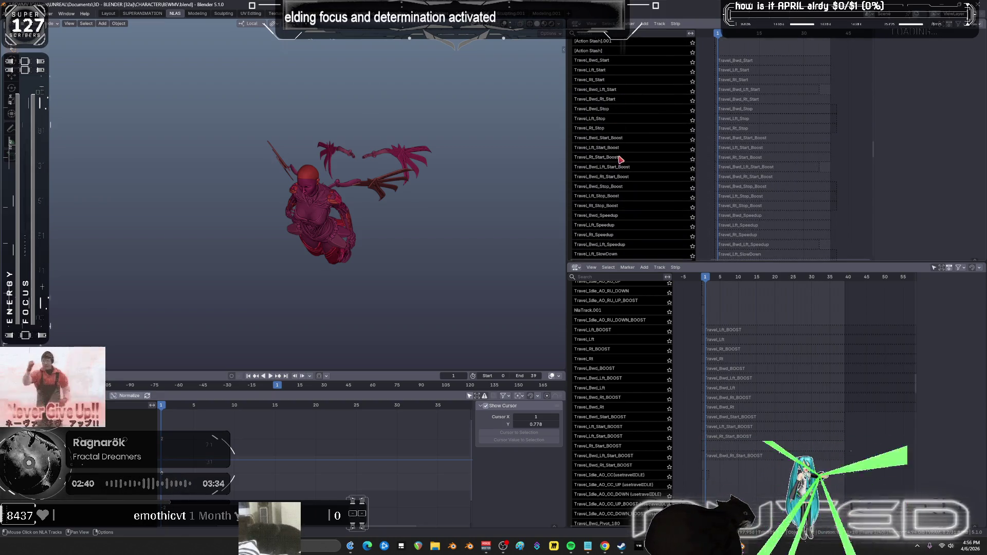
scroll(622, 167, down, 2)
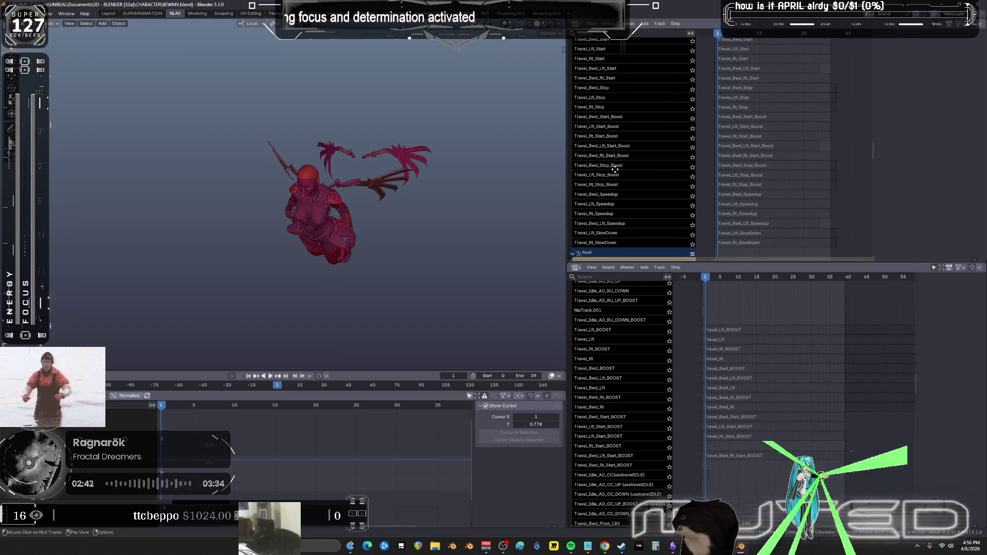
click(692, 199)
mouse_move(720, 41)
mouse_down()
mouse_move(829, 46)
mouse_move(721, 60)
mouse_up()
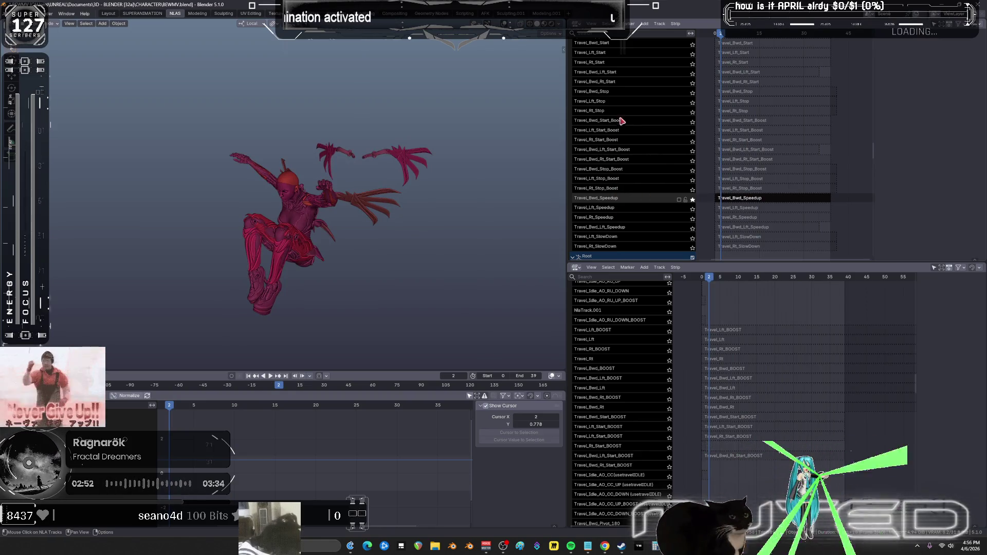
scroll(612, 164, up, 3)
scroll(612, 161, up, 4)
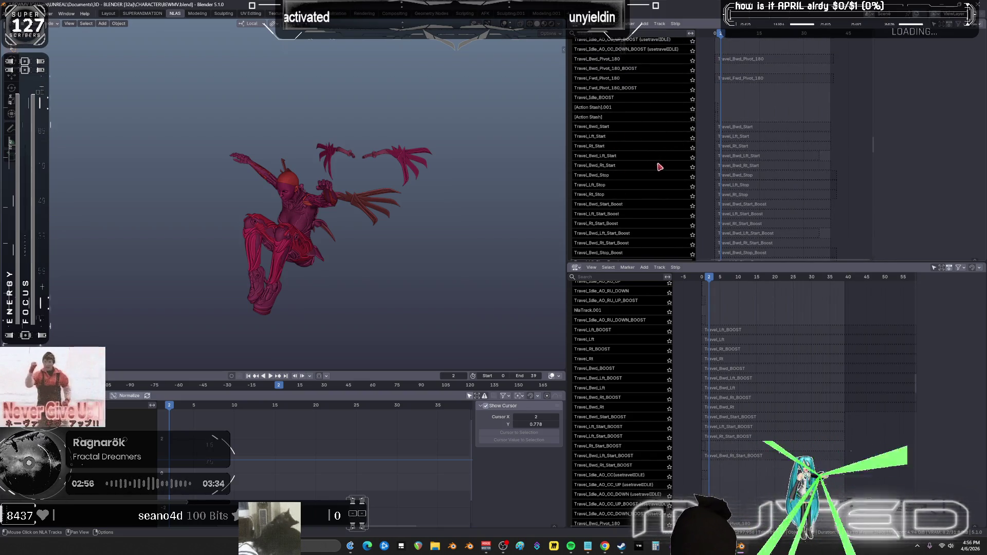
scroll(646, 214, up, 15)
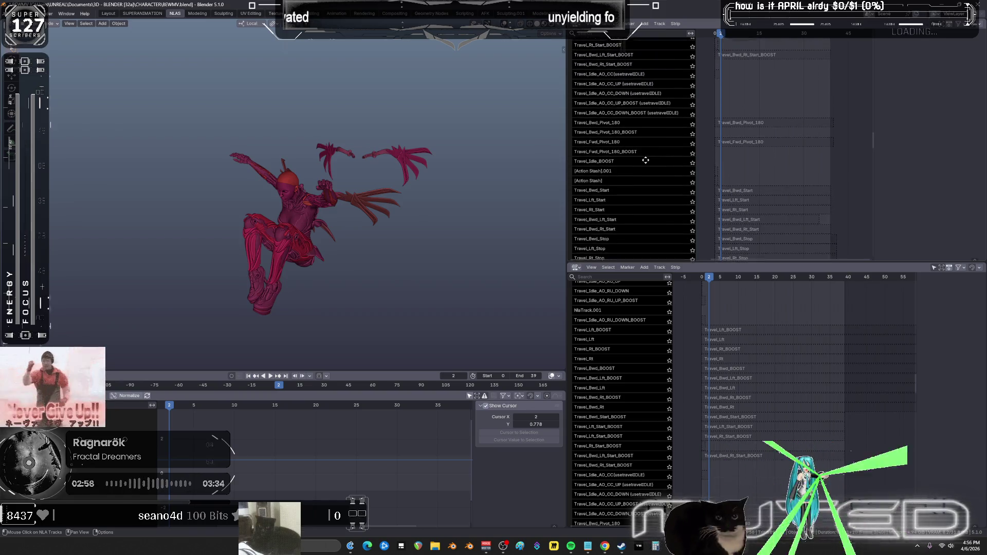
scroll(621, 245, up, 10)
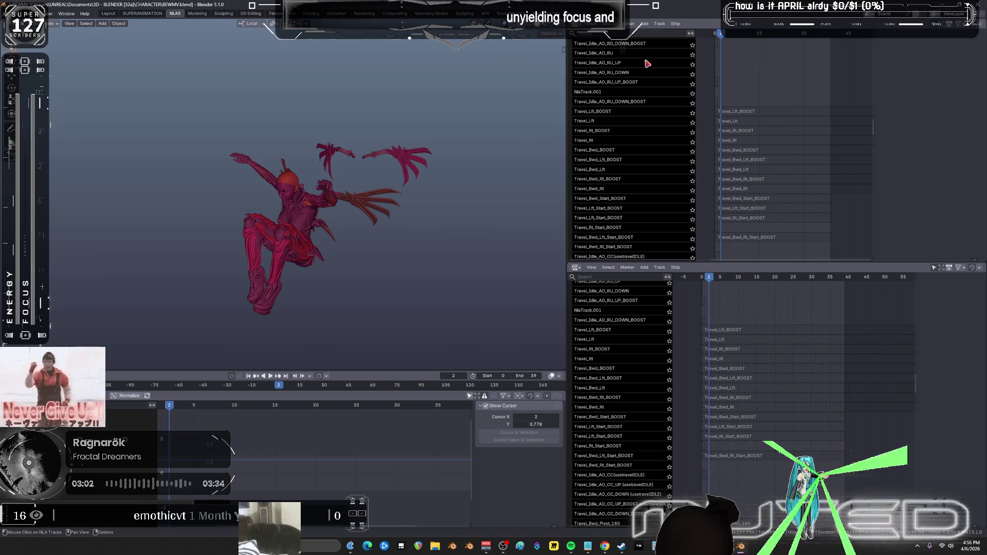
middle_drag(646, 67, 614, 147)
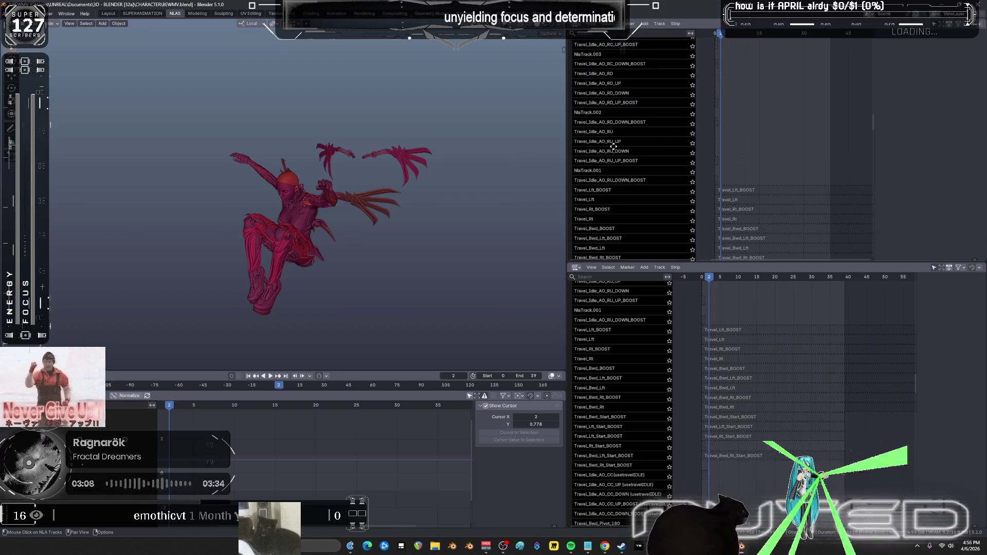
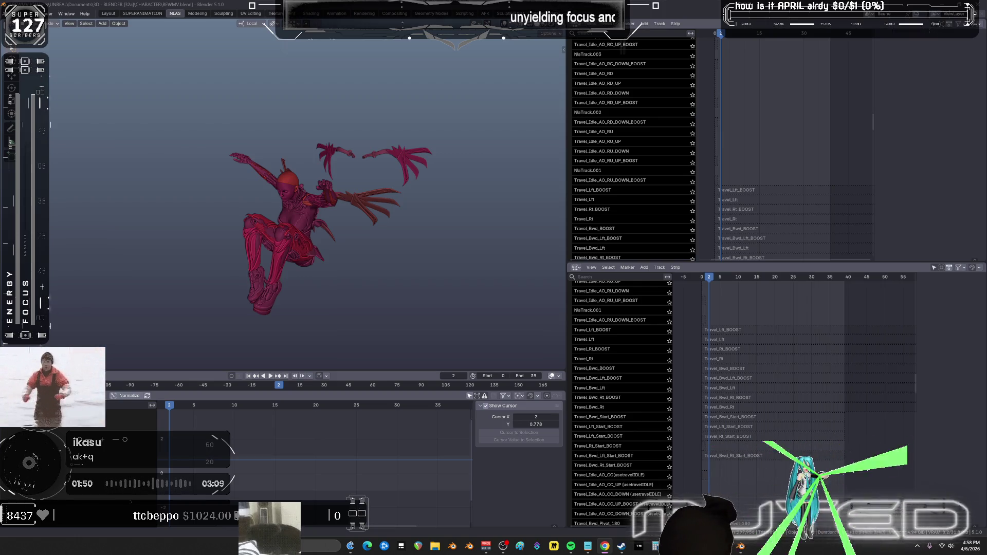
- Solo the IDLEDOWNBOOSTPOS track and play its animation in the viewport
mouse_move(769, 150)
middle_down()
mouse_move(765, 166)
mouse_move(774, 61)
mouse_move(772, 110)
middle_up()
click(692, 117)
key(space)
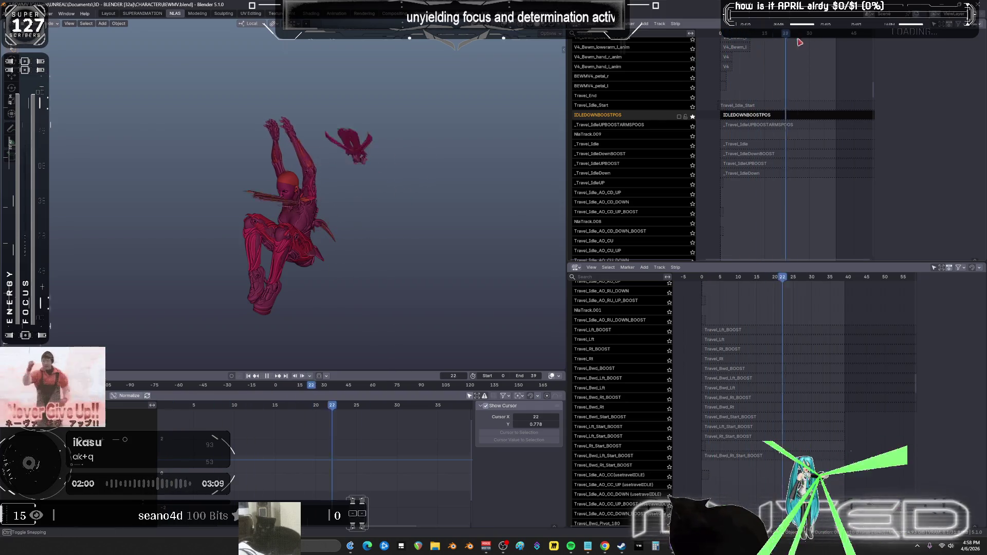
key(space)
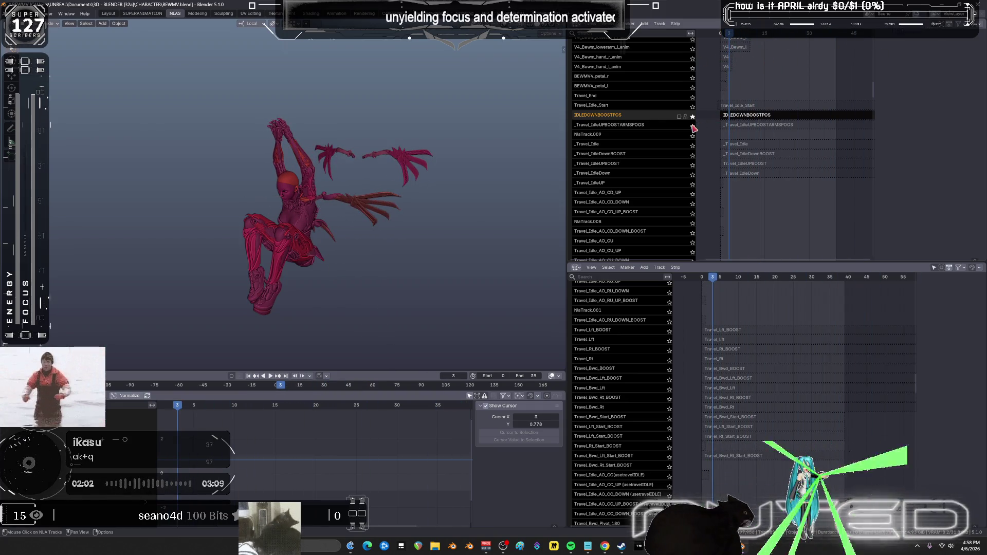
- Unsolo IDLEDOWNBOOSTPOS, play all tracks together, then stop and return to frame 0
click(692, 117)
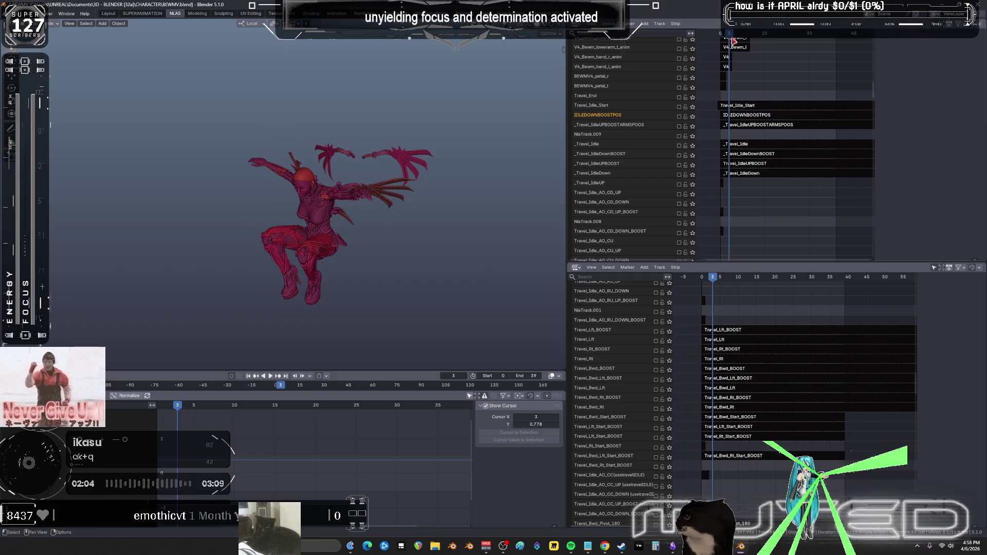
key(space)
key(Escape)
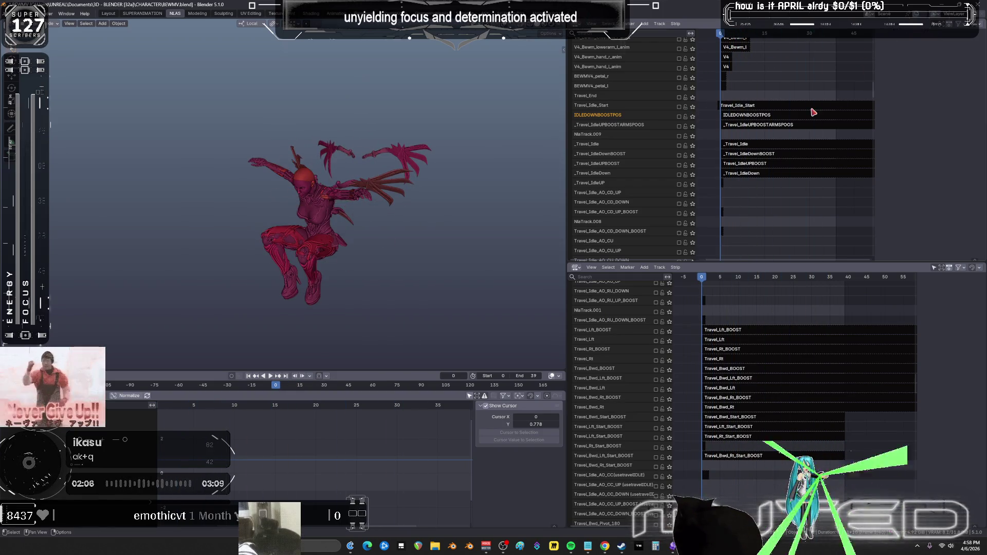
scroll(754, 87, up, 10)
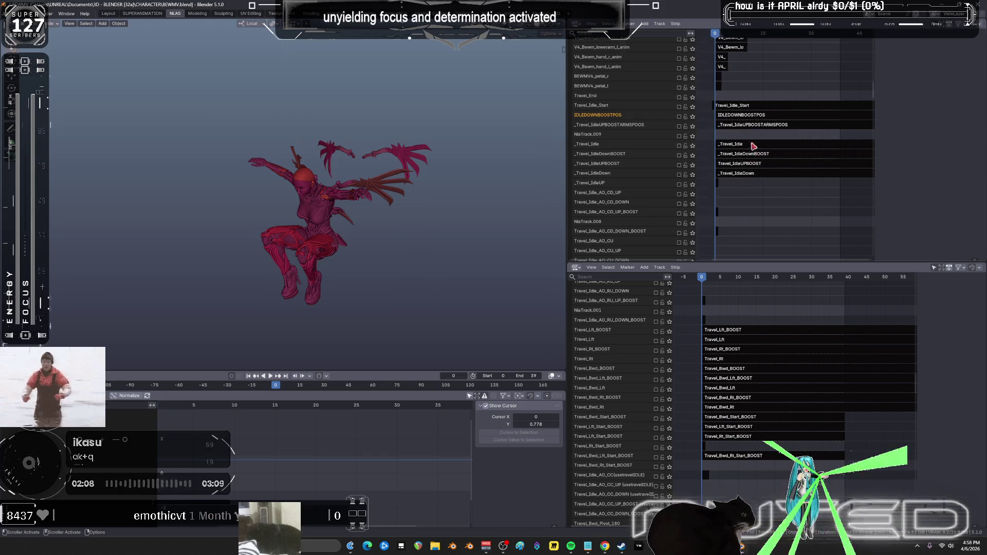
- Enter tweak mode on the NlaTrack.010 strip, play it, and scrub back to frame 14
scroll(754, 88, up, 10)
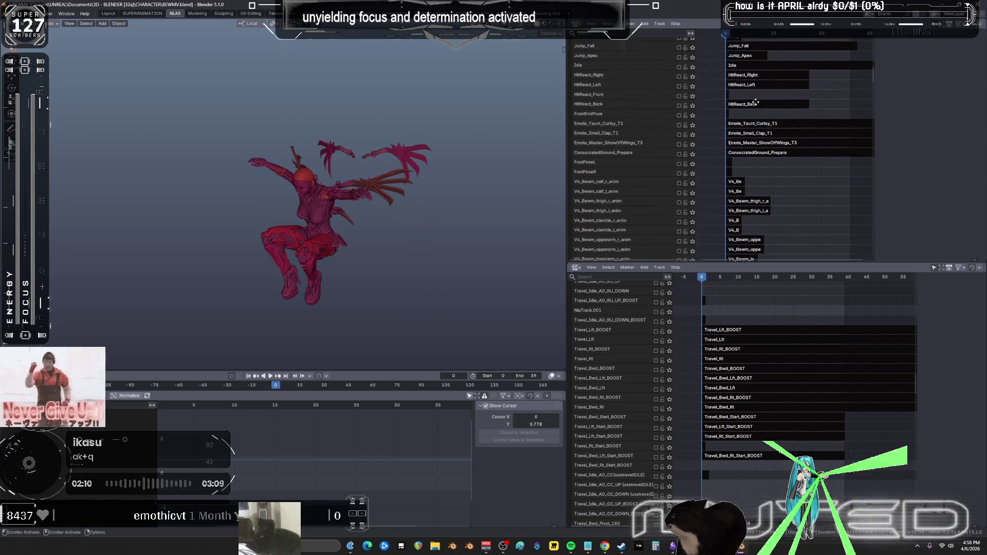
scroll(763, 71, up, 3)
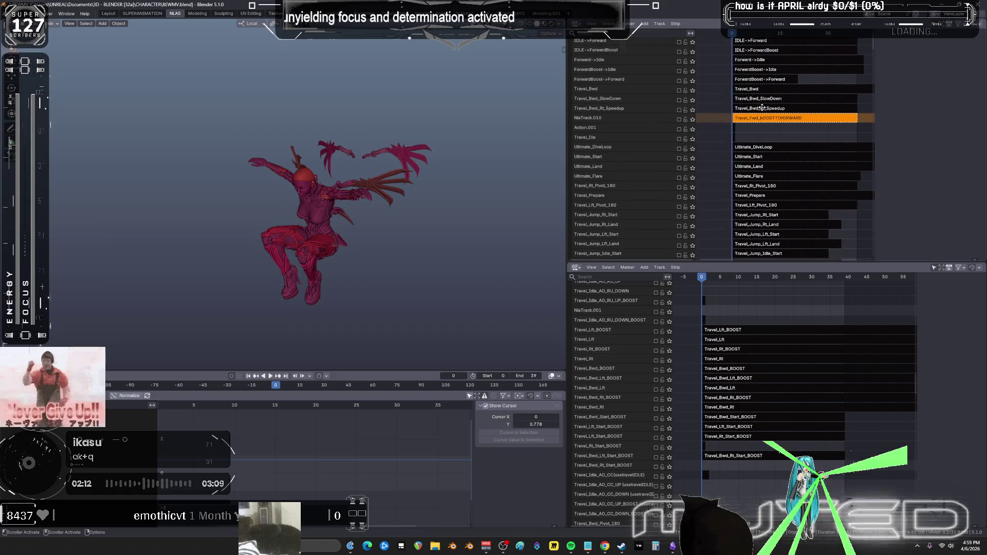
scroll(751, 128, up, 3)
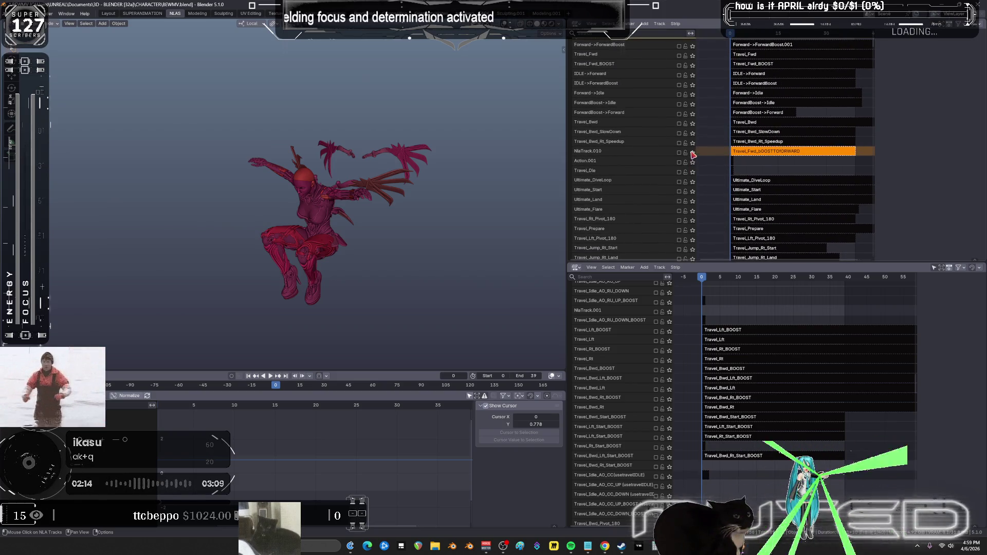
key(Tab)
key(space)
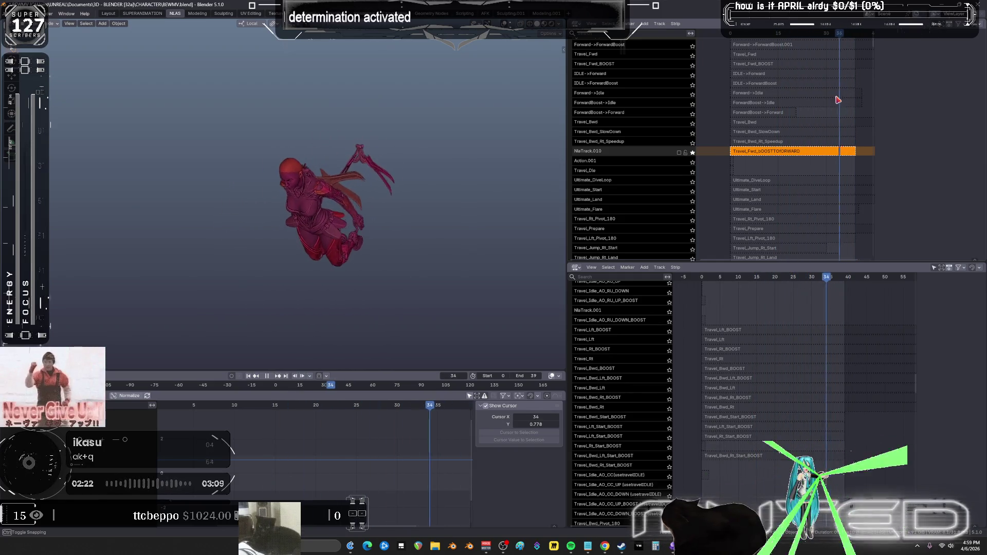
drag(830, 104, 738, 103)
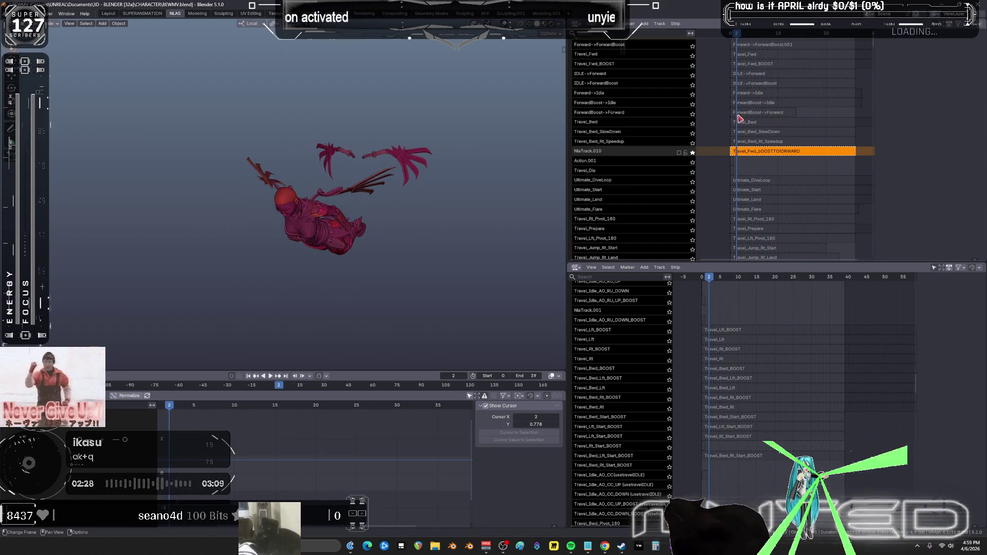
- Solo and play the ForwardBoost->Forward track, then the ForwardBoost->Idle track
click(700, 114)
key(space)
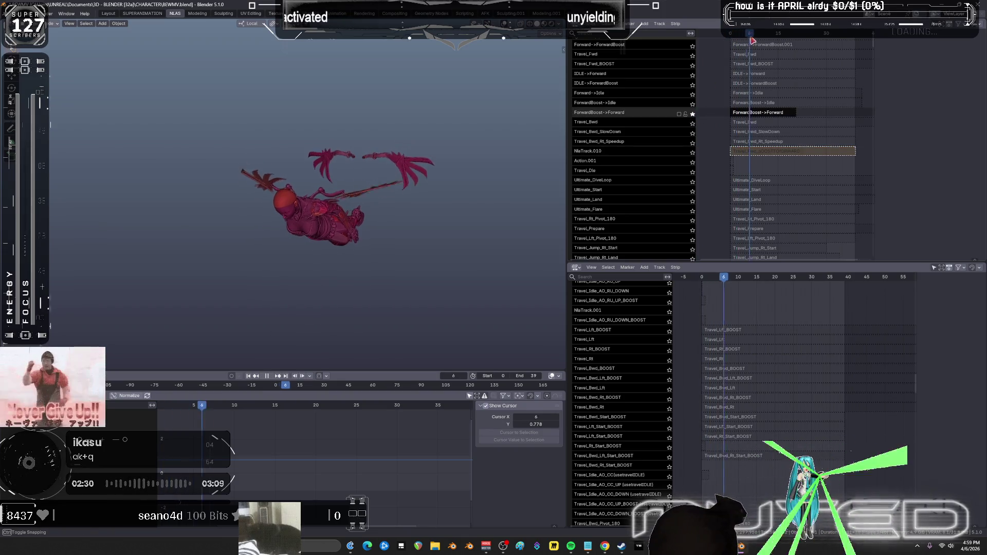
key(space)
click(694, 103)
key(space)
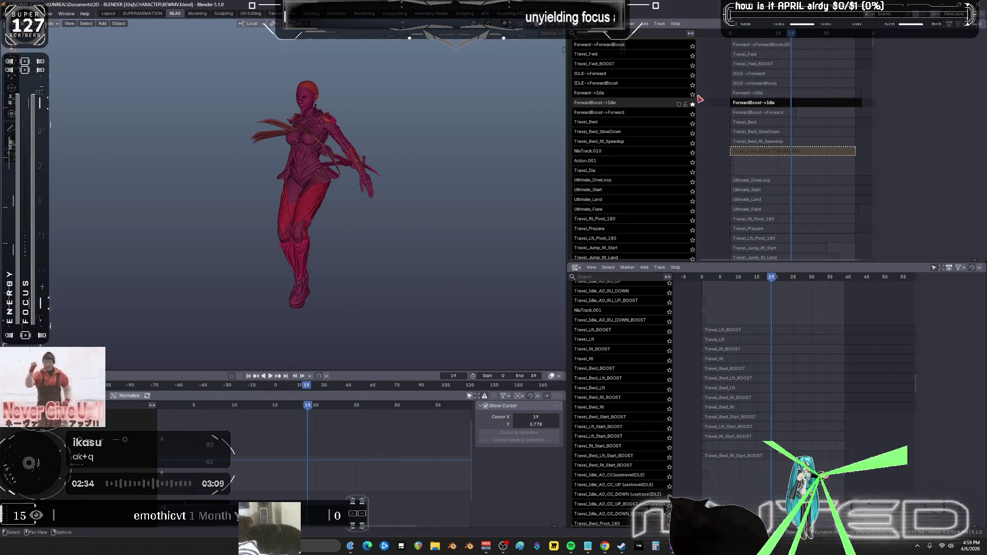
- Preview Forward->Idle, Travel_Bwd_SlowDown, then Travel_Bwd_Rt_Speedup soloed, scrubbing back to frame 0
click(693, 94)
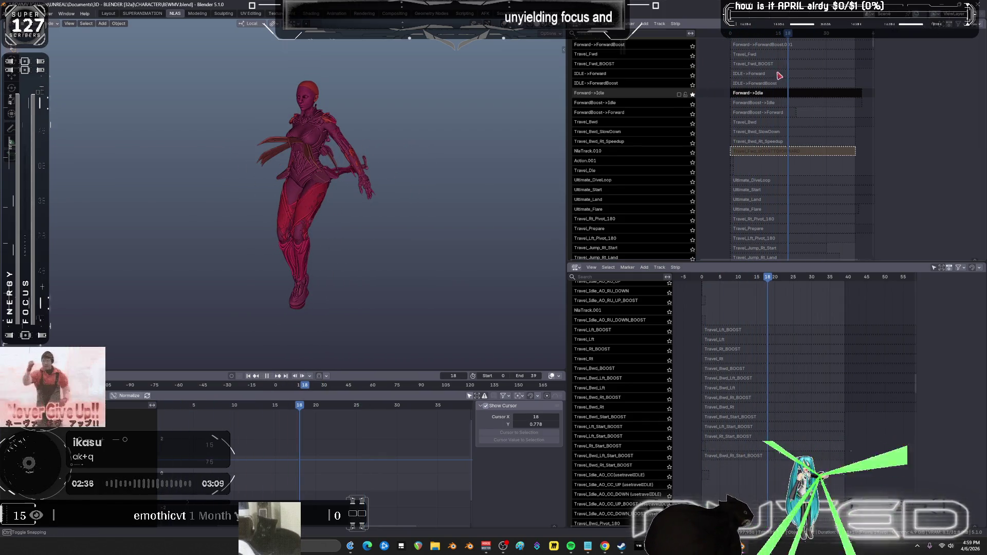
click(692, 133)
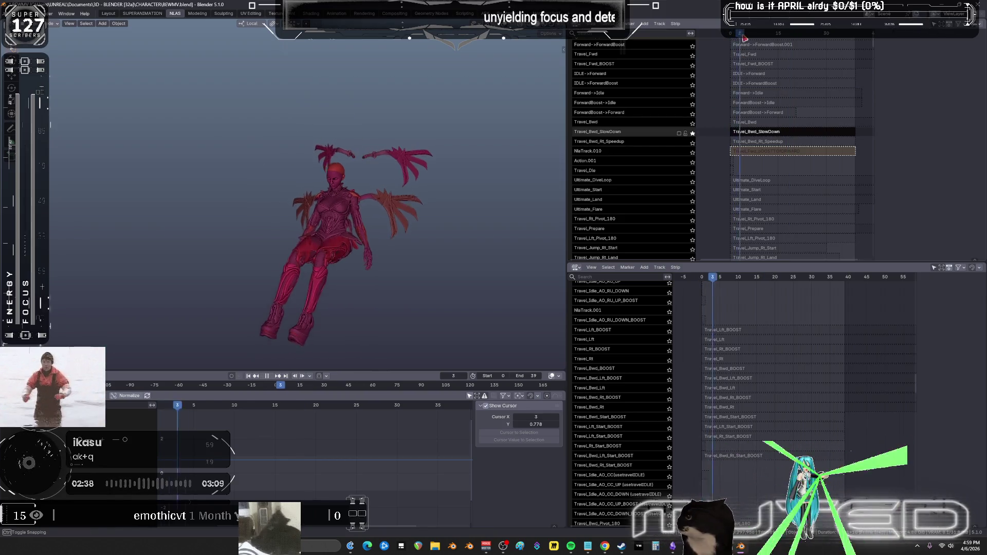
click(693, 143)
mouse_move(754, 45)
mouse_down()
mouse_move(791, 46)
mouse_move(718, 55)
mouse_up()
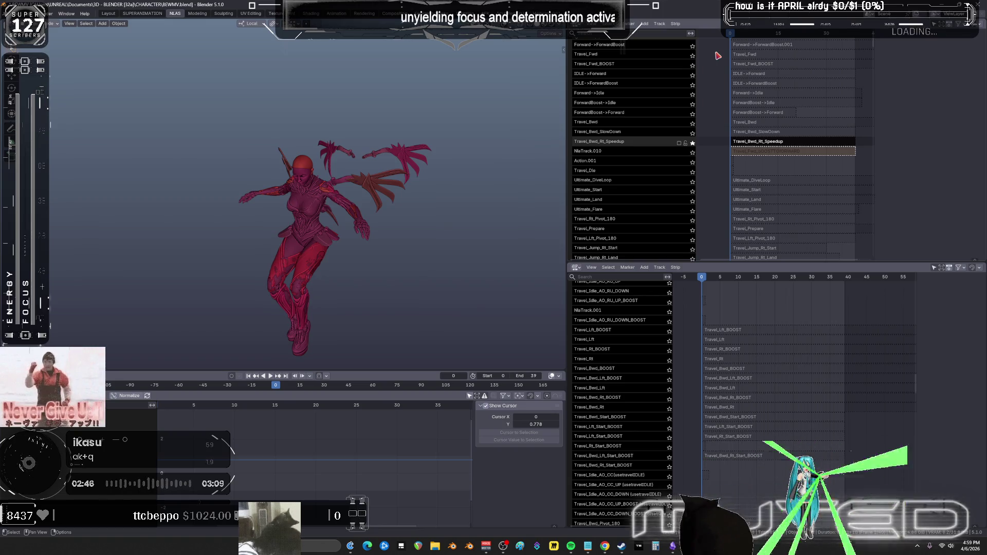